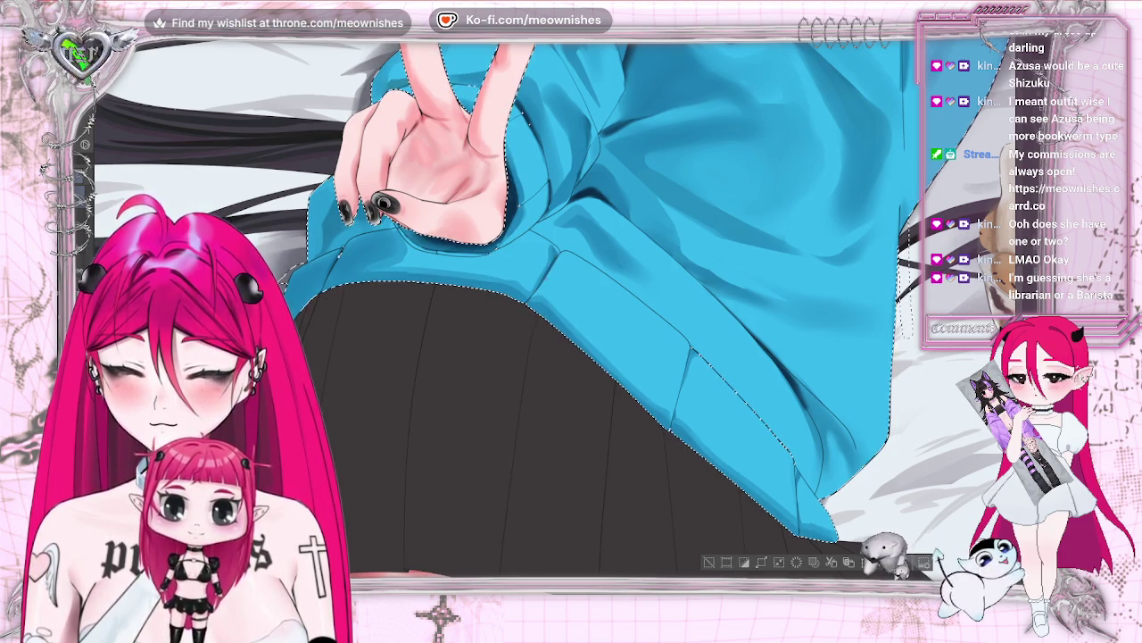
# - Clear the selection around the sweater and view the whole illustration
pyautogui.click(709, 562)
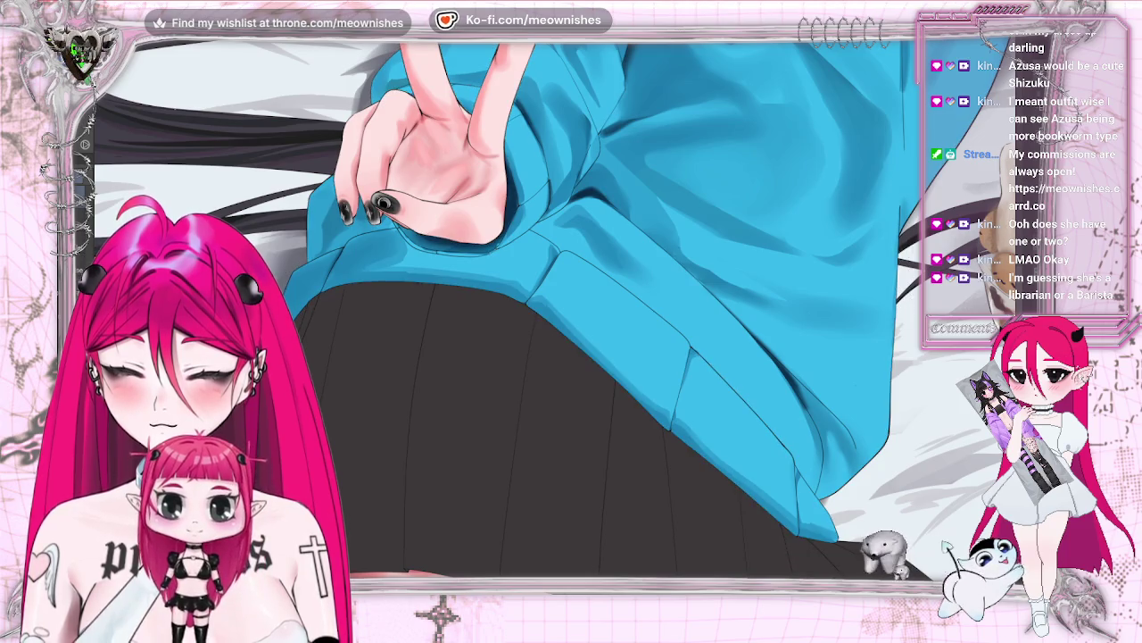
pyautogui.hotkey('ctrl', '0')
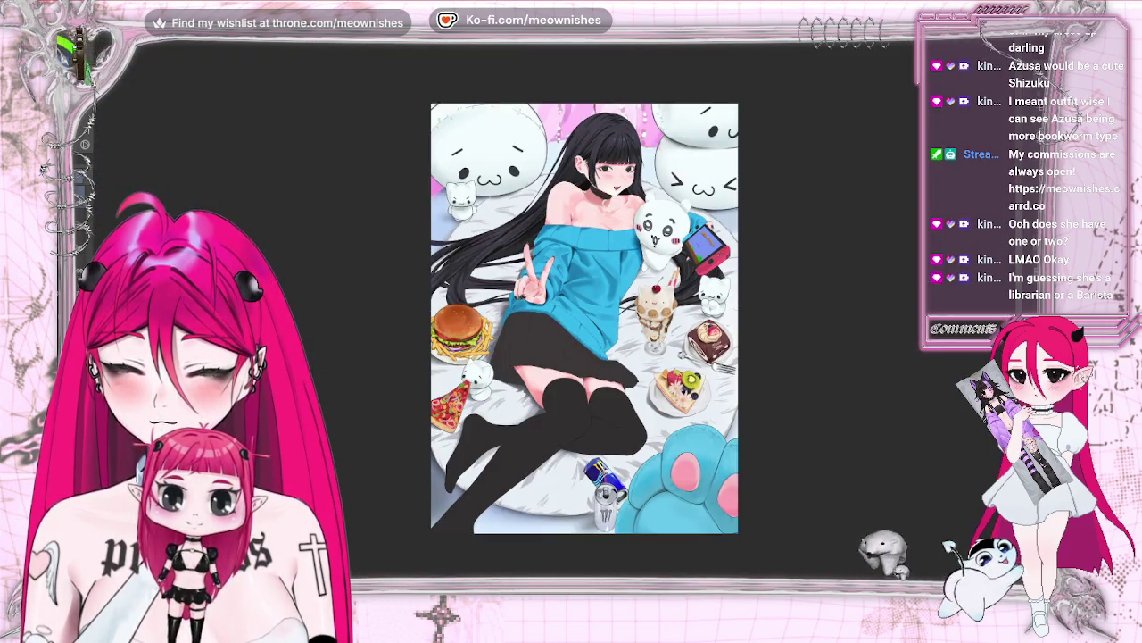
pyautogui.scroll(3, 580, 308)
pyautogui.scroll(3, 581, 308)
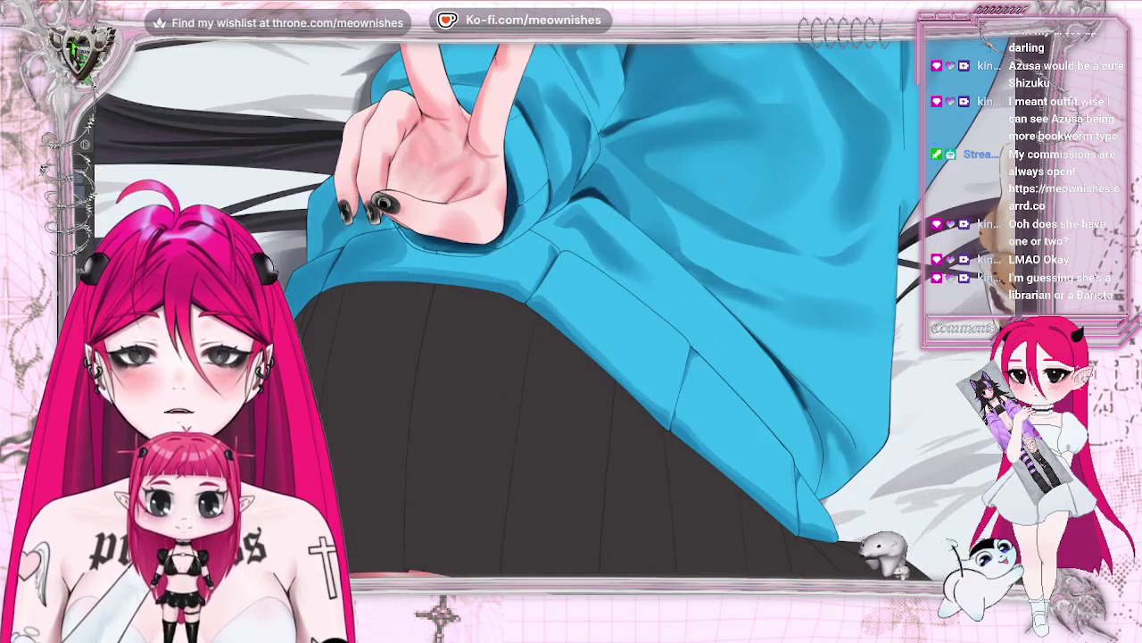
pyautogui.scroll(2, 627, 279)
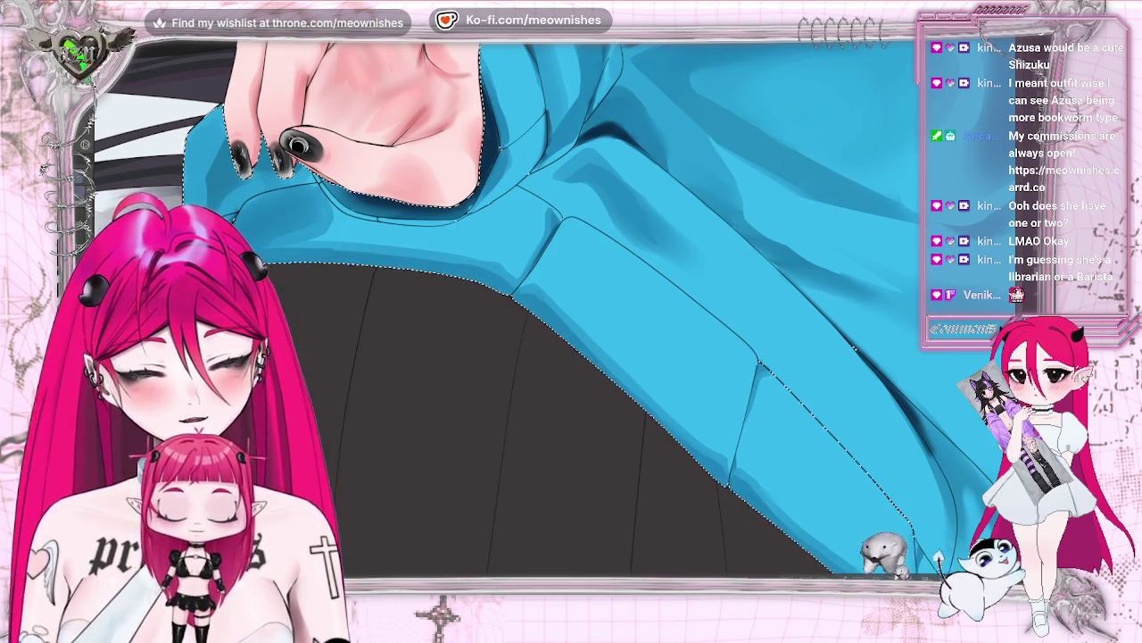
# - Zoom in closely on the hand and sweater, mirroring the view once to check it
pyautogui.hotkey('ctrl', '0')
pyautogui.hotkey('ctrl', '0')
pyautogui.hotkey('ctrl', '+')
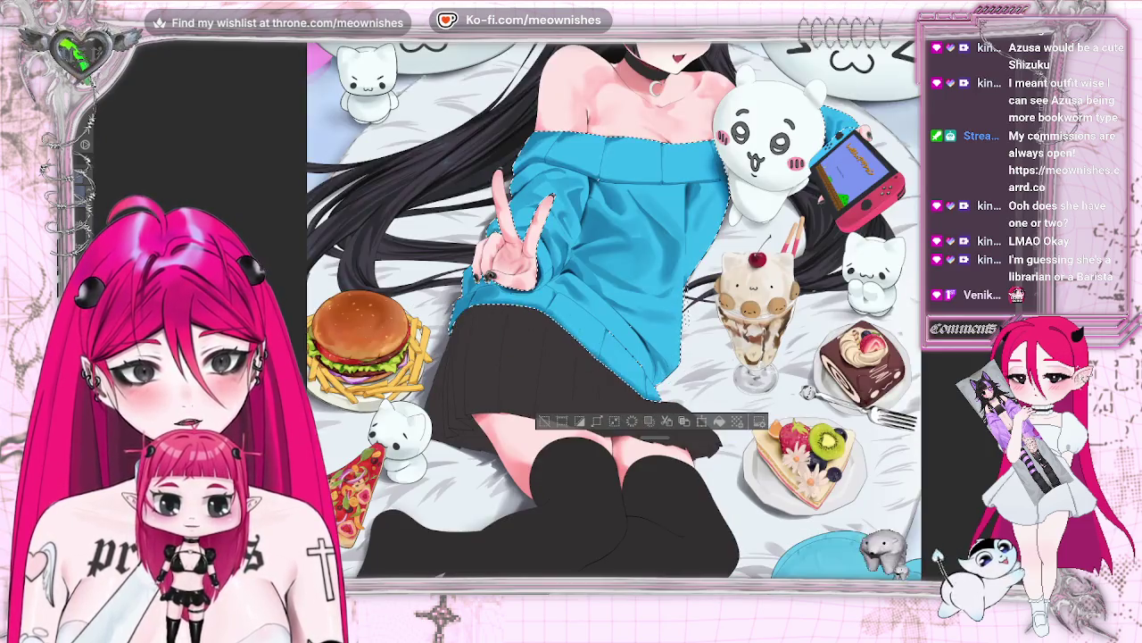
pyautogui.press('h')
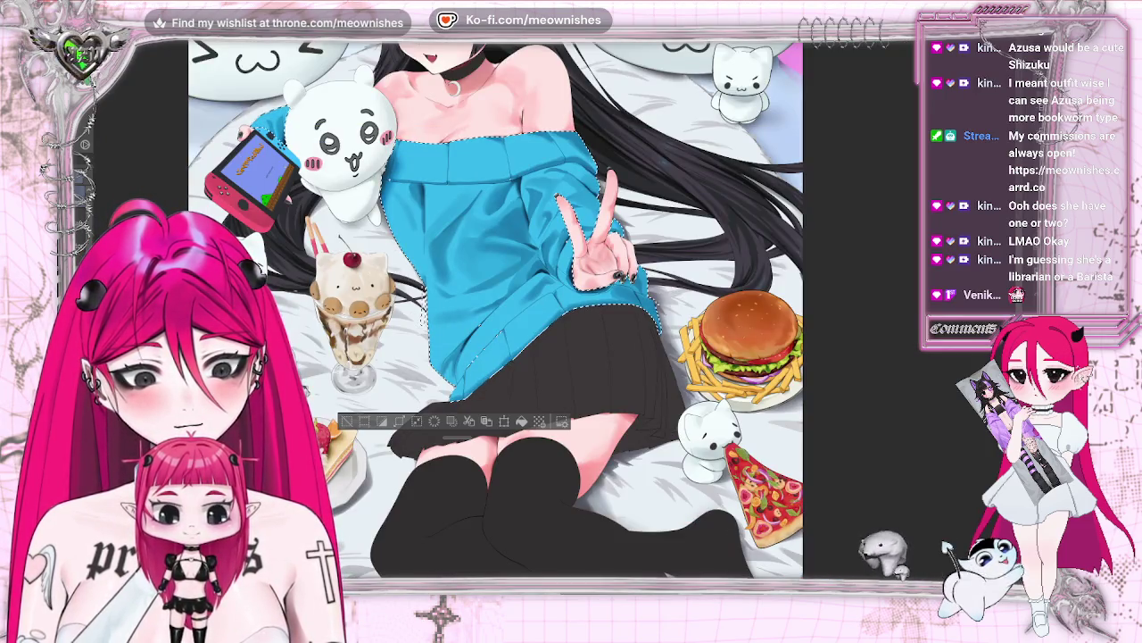
pyautogui.press('h')
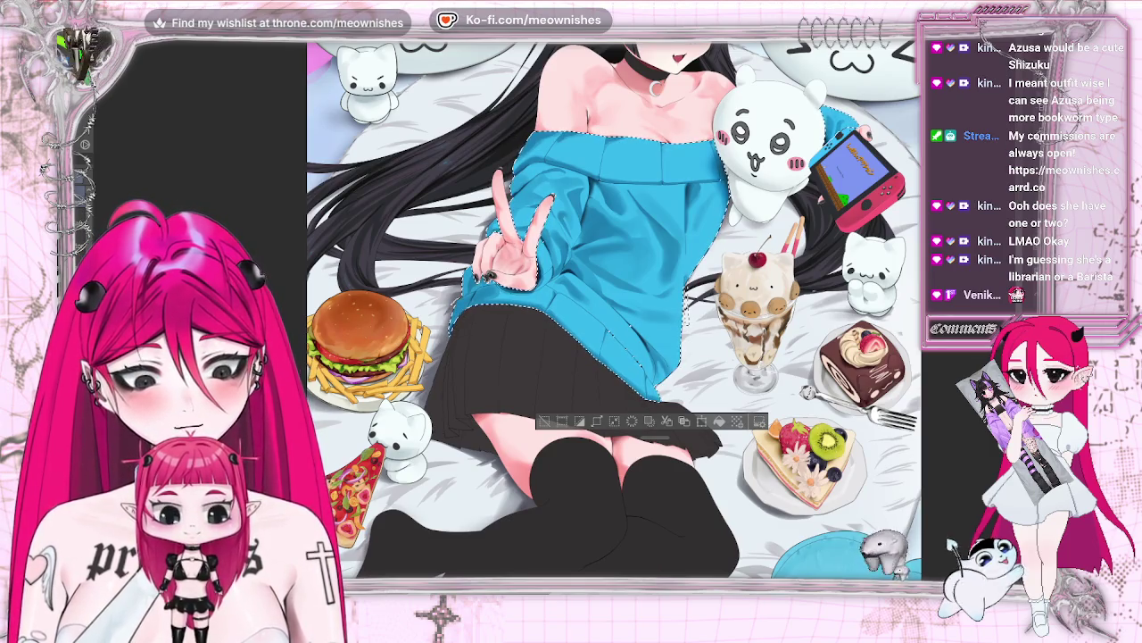
pyautogui.hotkey('ctrl', '0')
pyautogui.hotkey('ctrl', '0')
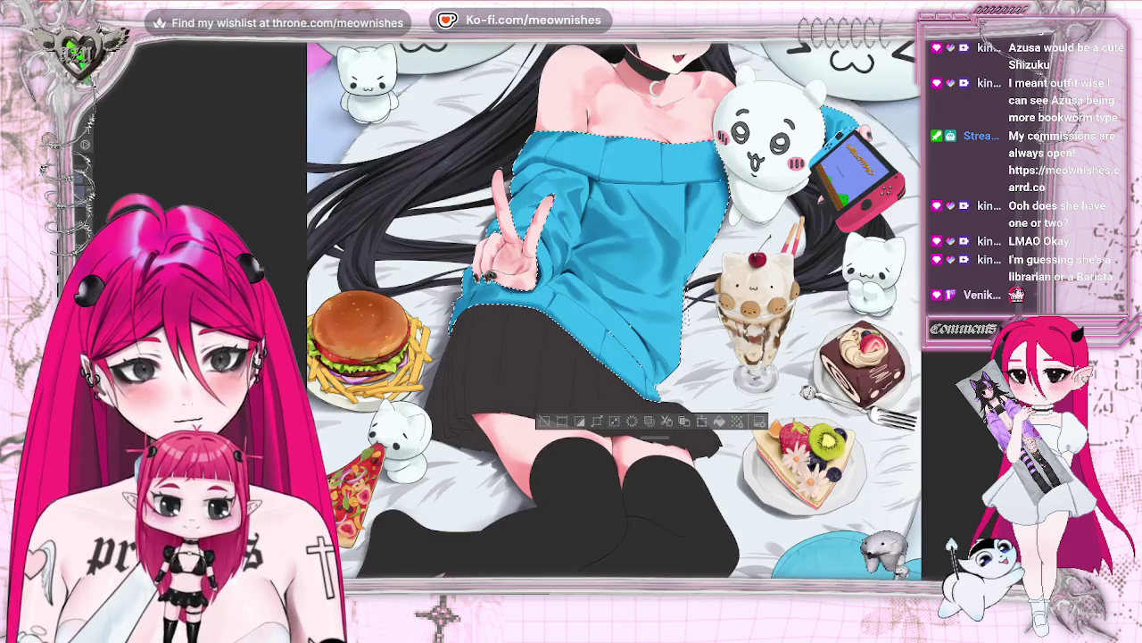
pyautogui.hotkey('ctrl', '+')
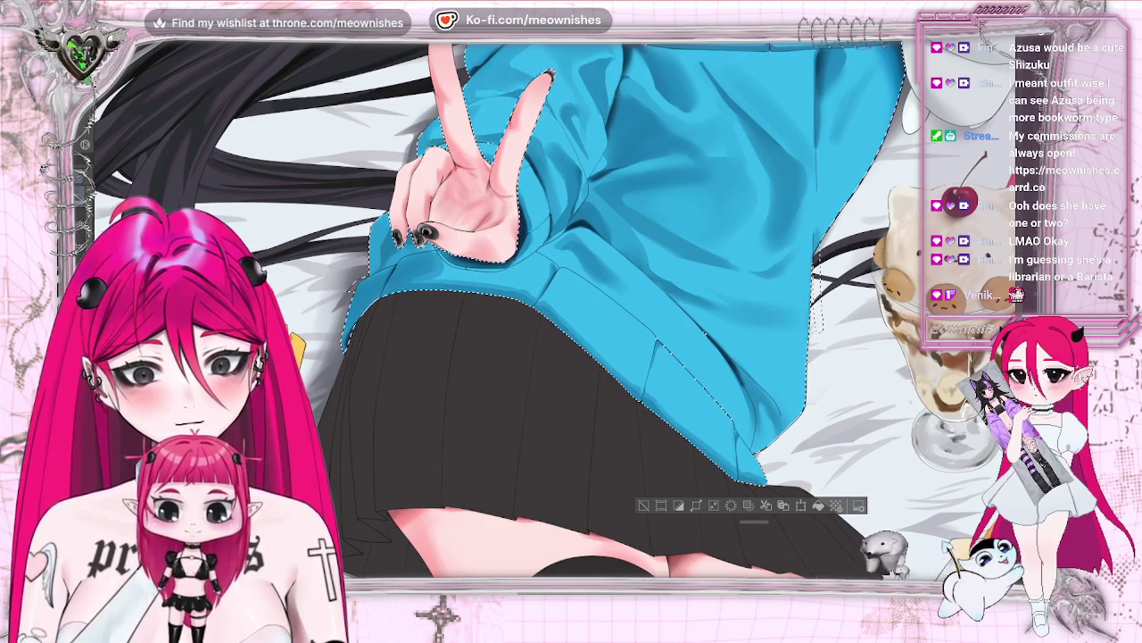
pyautogui.scroll(-2, 553, 335)
pyautogui.scroll(2, 547, 316)
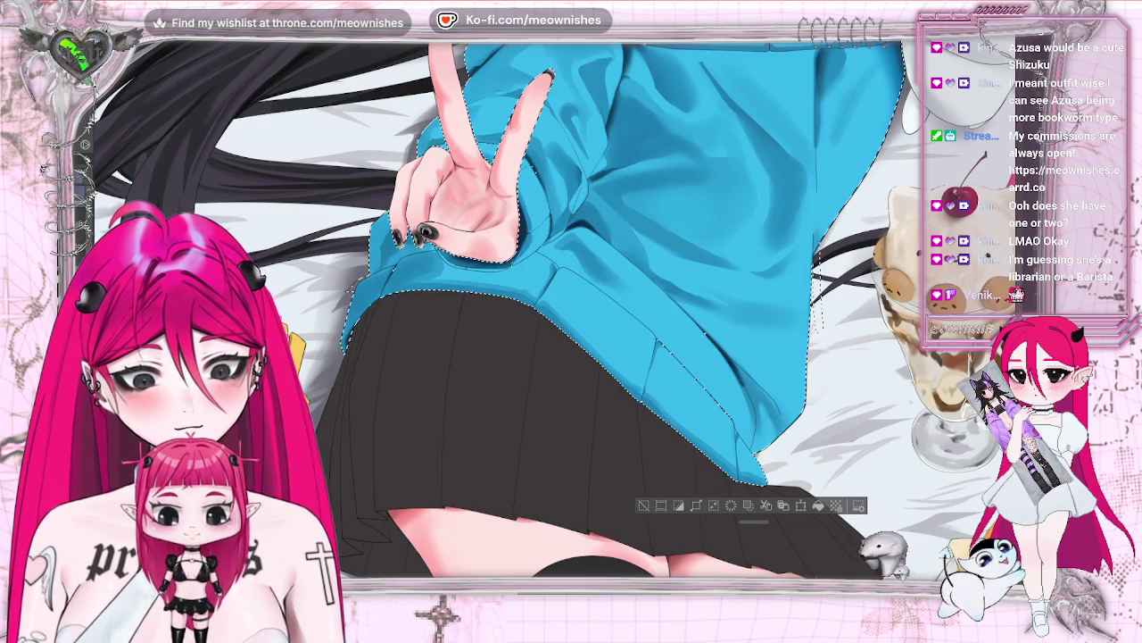
pyautogui.scroll(-2, 542, 298)
pyautogui.scroll(-1, 530, 338)
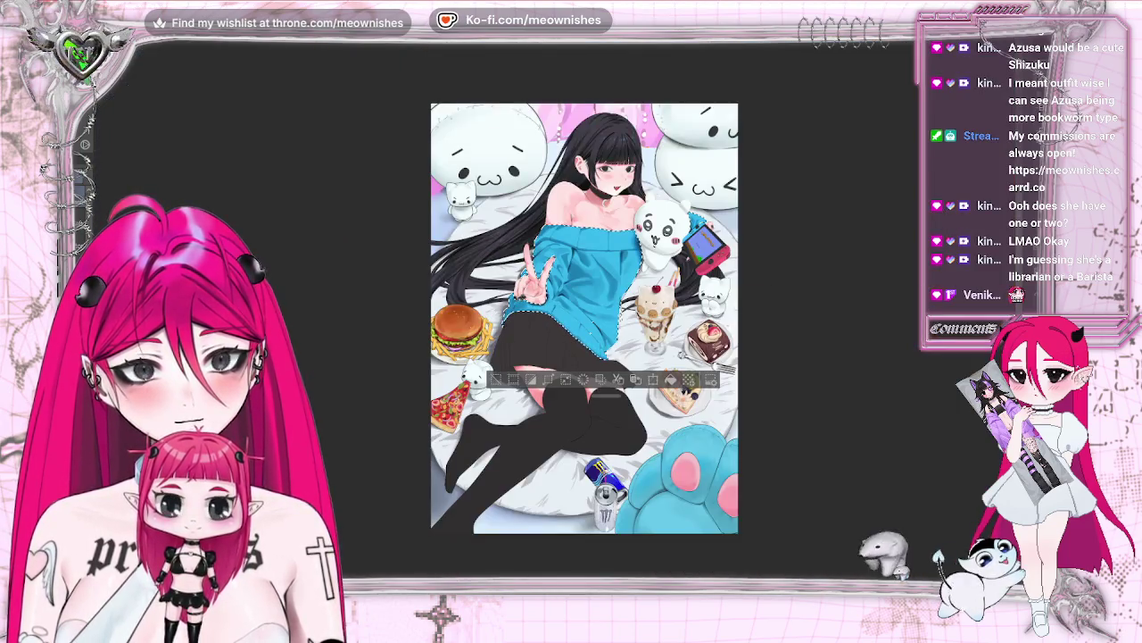
pyautogui.scroll(4, 530, 338)
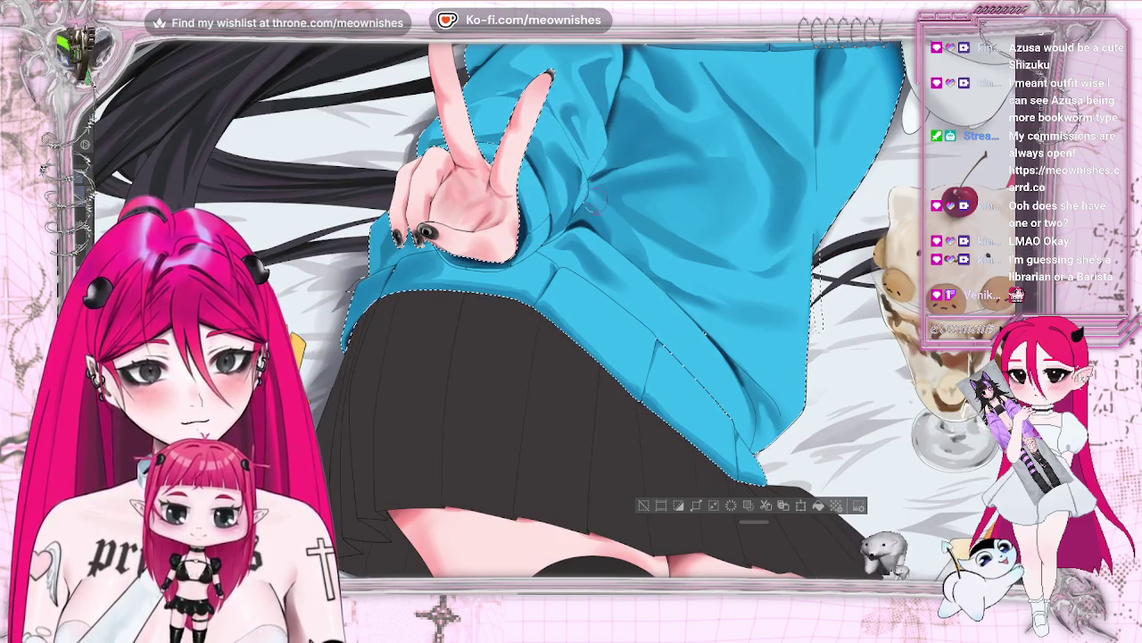
# - Check the sweater mirrored and at several zoom levels, down to the skirt
pyautogui.press('h')
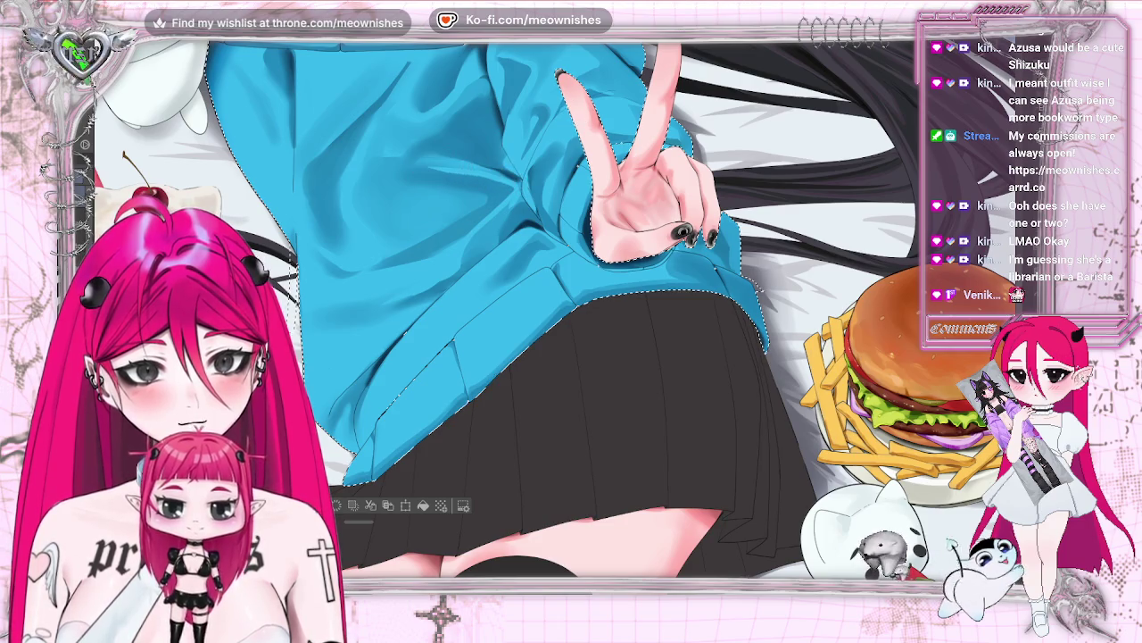
pyautogui.press('h')
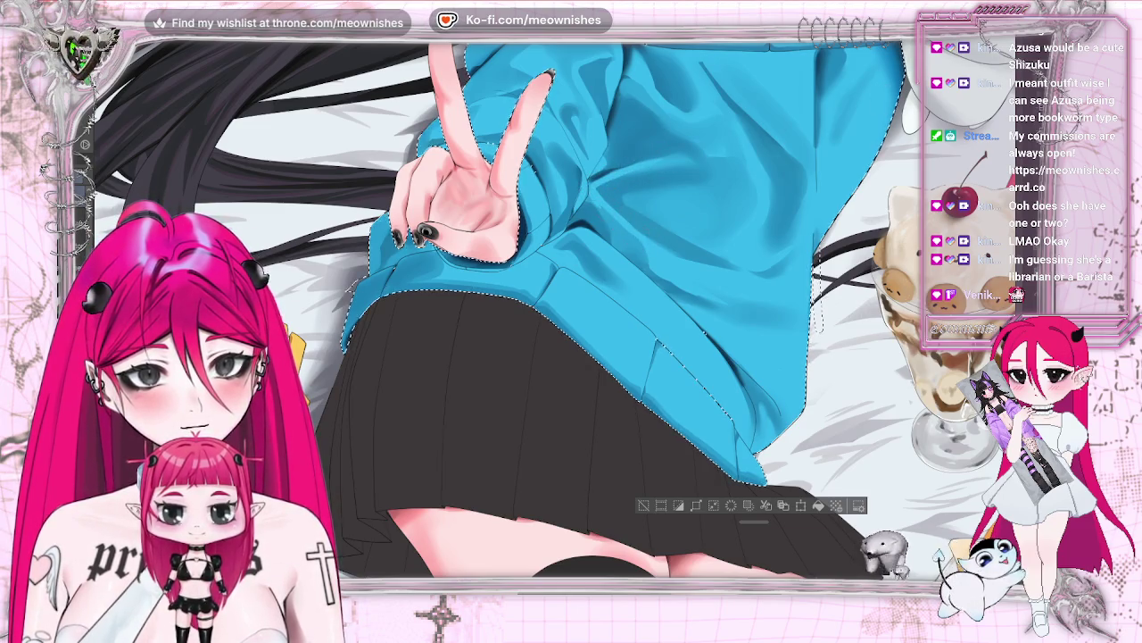
pyautogui.hotkey('ctrl', '0')
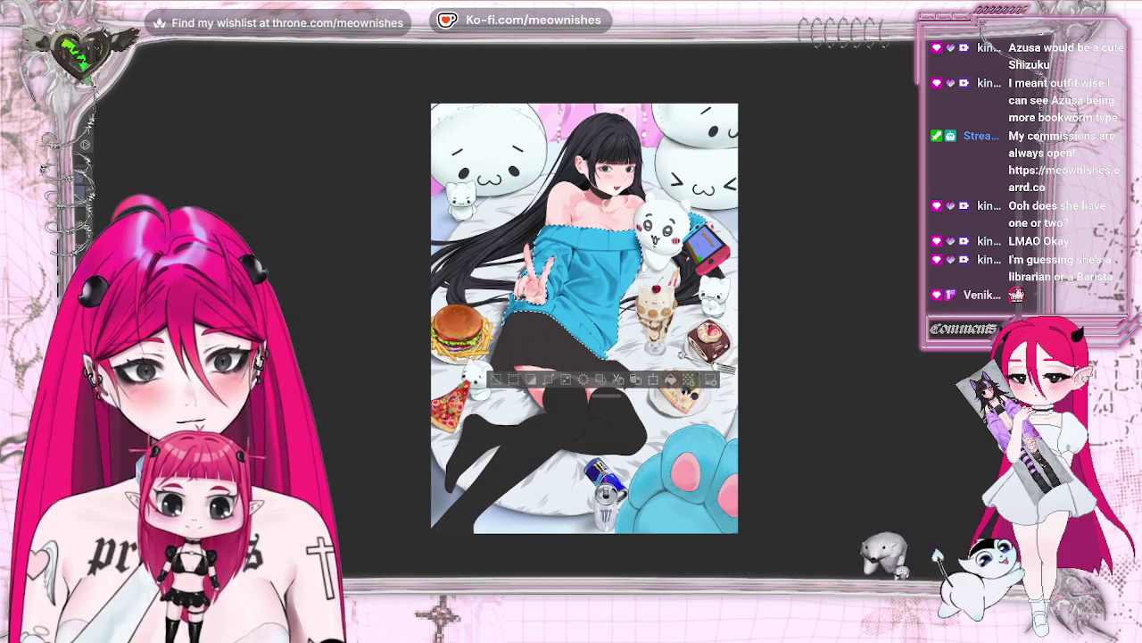
pyautogui.hotkey('ctrl', '+')
pyautogui.press('h')
pyautogui.hotkey('ctrl', '0')
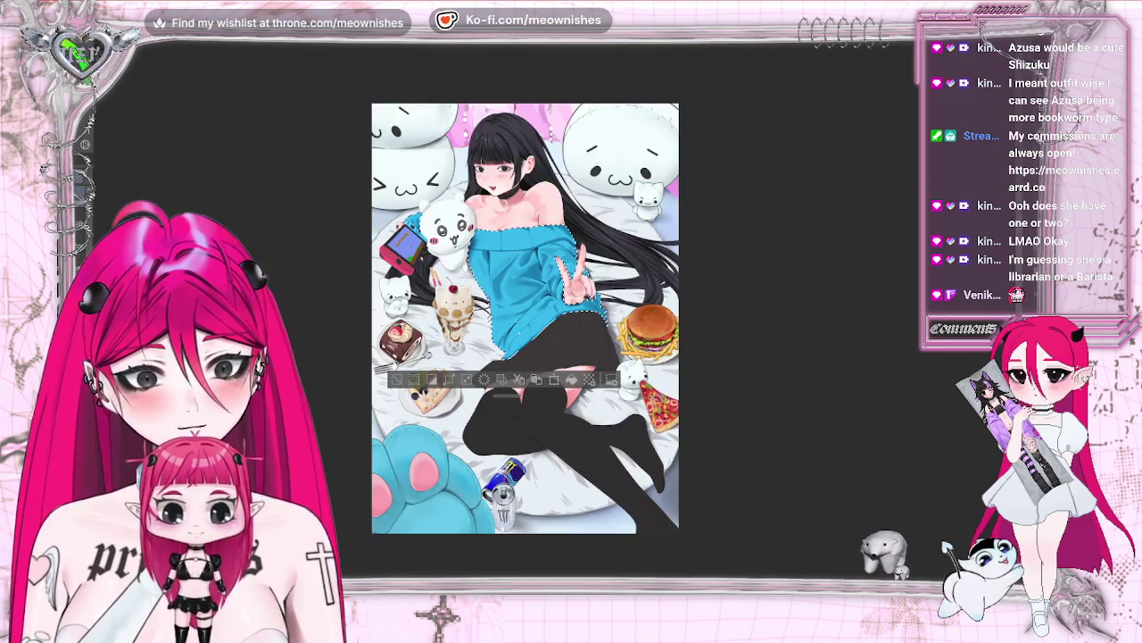
pyautogui.hotkey('ctrl', '-')
pyautogui.hotkey('ctrl', '+')
pyautogui.hotkey('ctrl', '+')
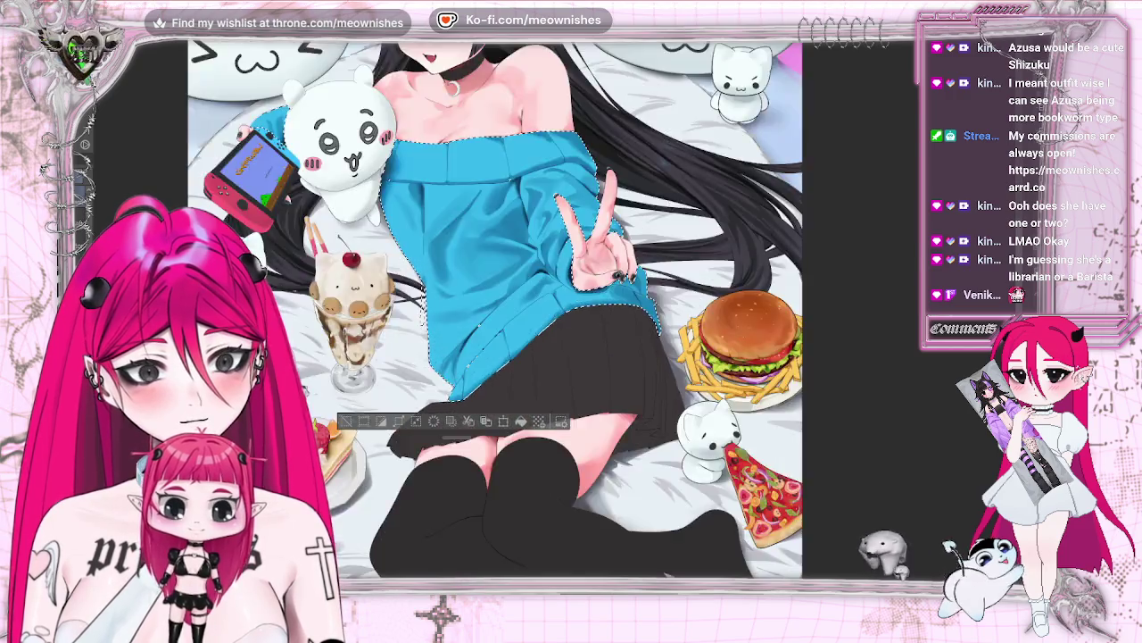
pyautogui.hotkey('ctrl', '+')
pyautogui.hotkey('ctrl', '+')
pyautogui.press('h')
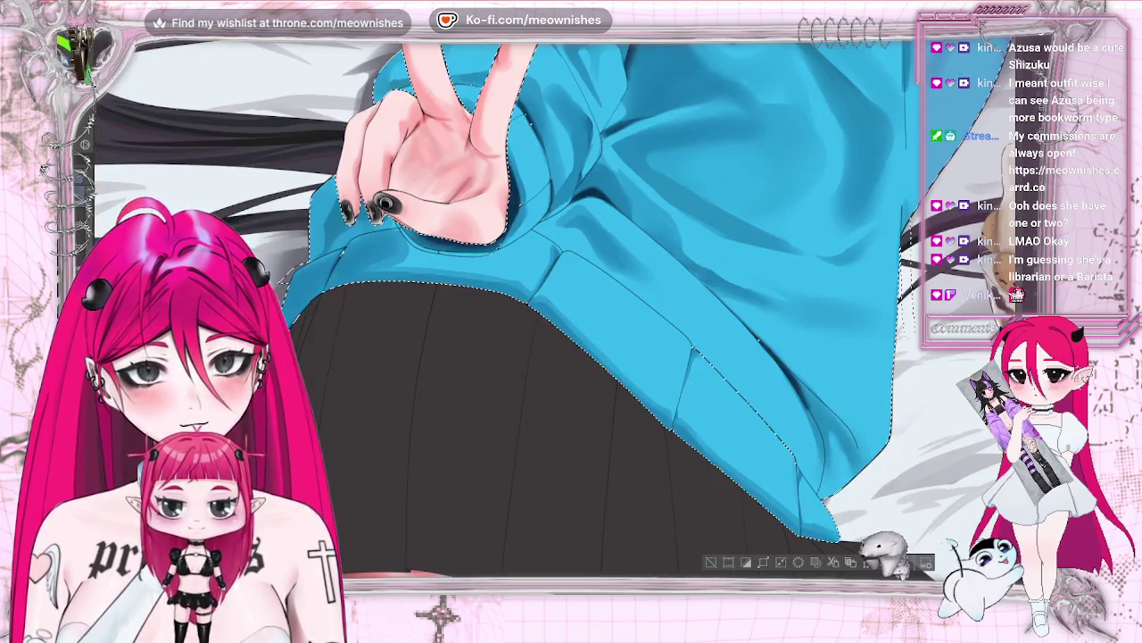
pyautogui.hotkey('ctrl', '-')
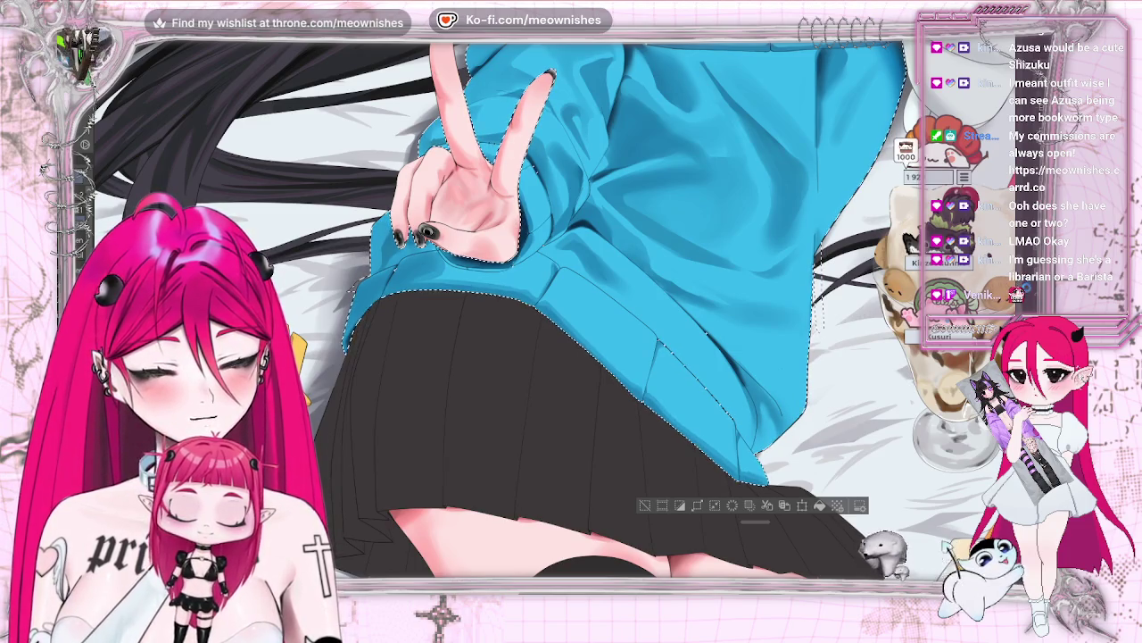
pyautogui.scroll(2, 571, 313)
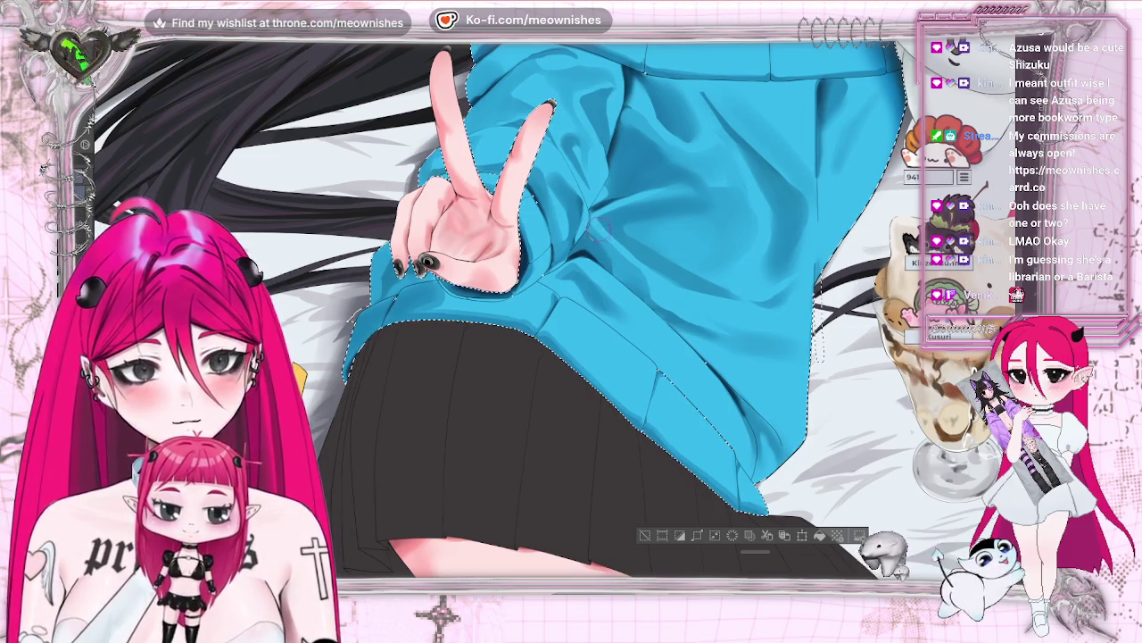
# - Mirror-check the sweater, then pan over to the ice-cream sundae
pyautogui.press('h')
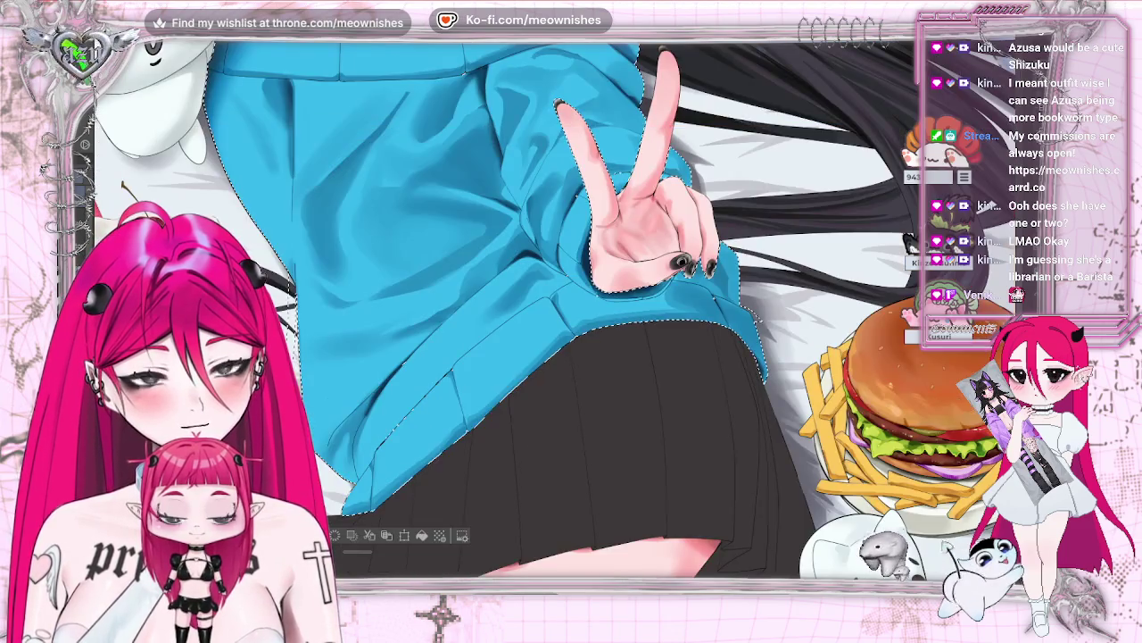
pyautogui.press('h')
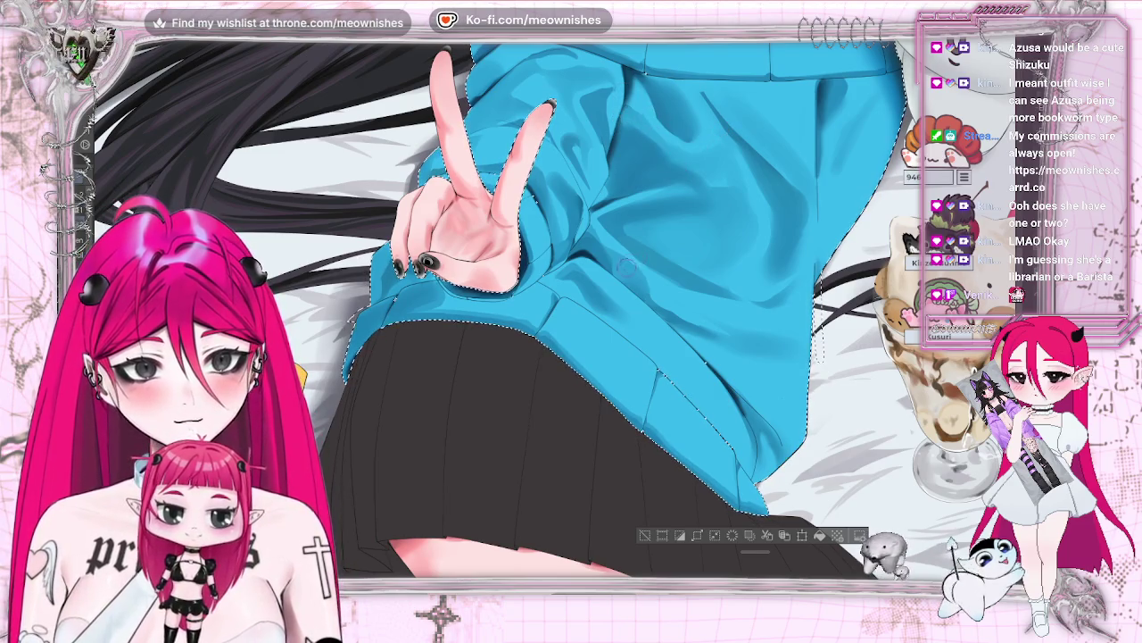
pyautogui.moveTo(721, 129); pyautogui.dragTo(592, 112)
pyautogui.moveTo(774, 485); pyautogui.dragTo(759, 486)
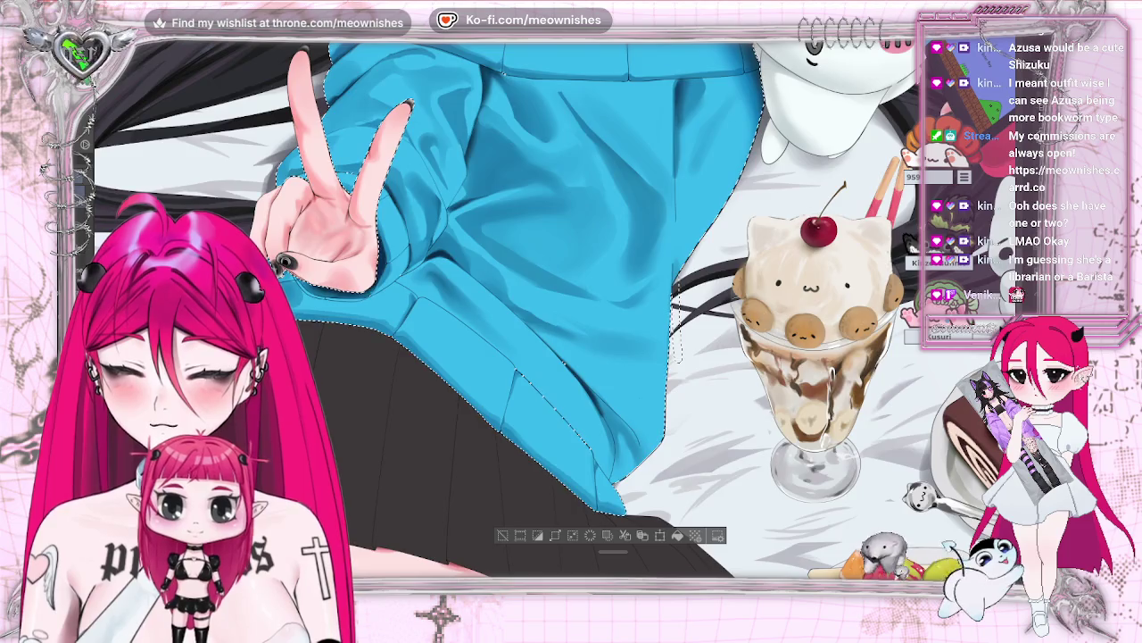
# - Recheck the whole illustration, then rotate the view so the sweater is upright
pyautogui.hotkey('ctrl', '0')
pyautogui.scroll(2, 508, 310)
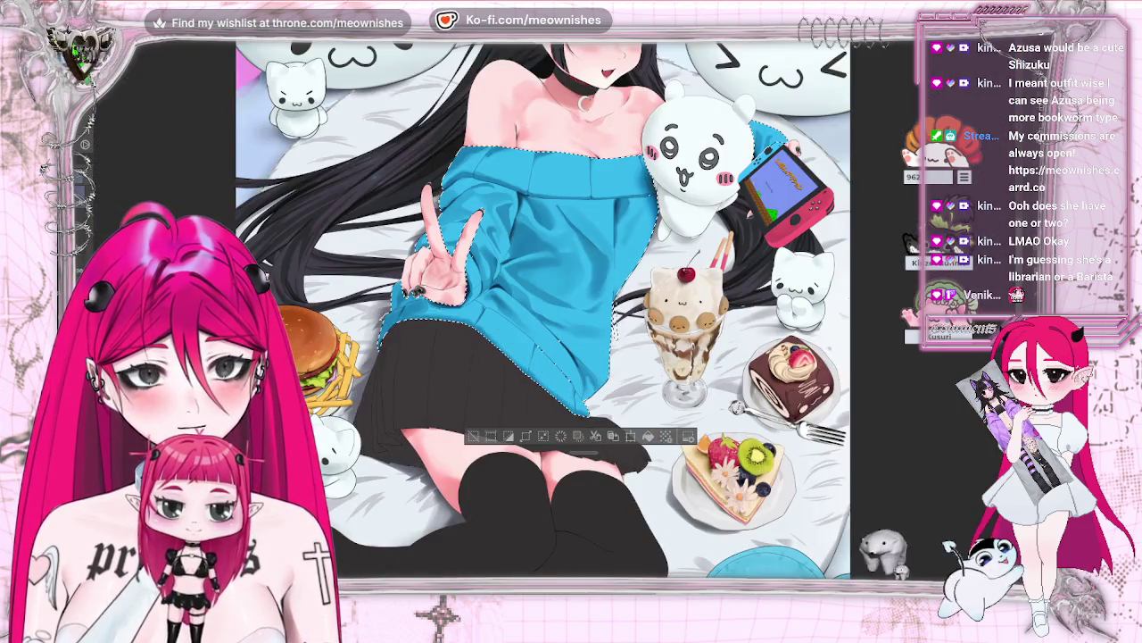
pyautogui.press('h')
pyautogui.press('h')
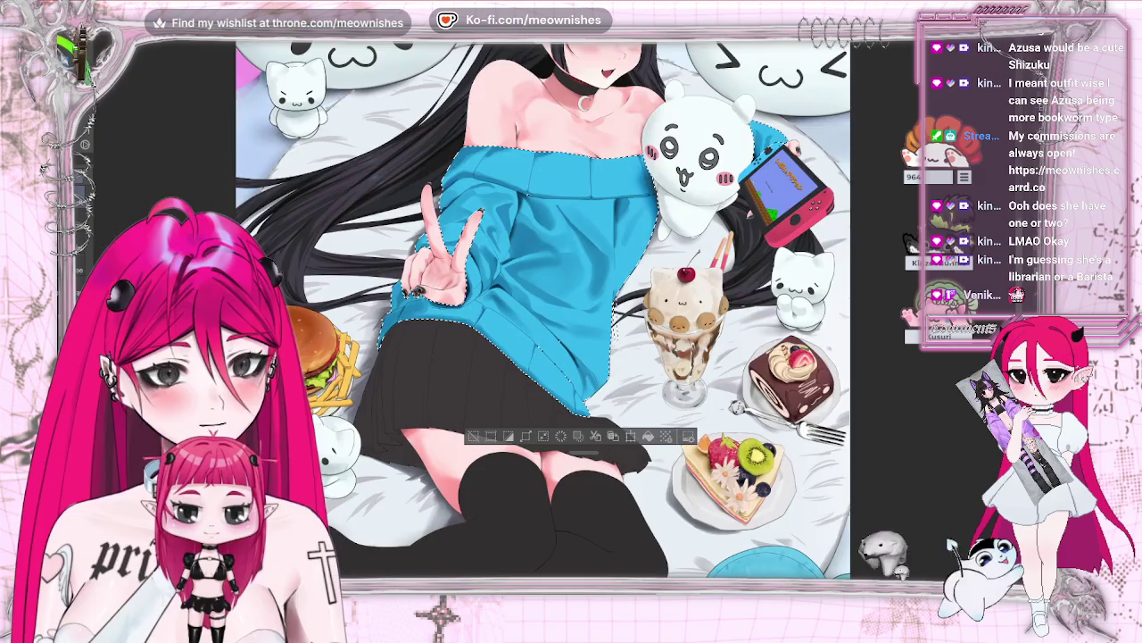
pyautogui.hotkey('ctrl', '0')
pyautogui.scroll(2, 500, 268)
pyautogui.scroll(3, 500, 268)
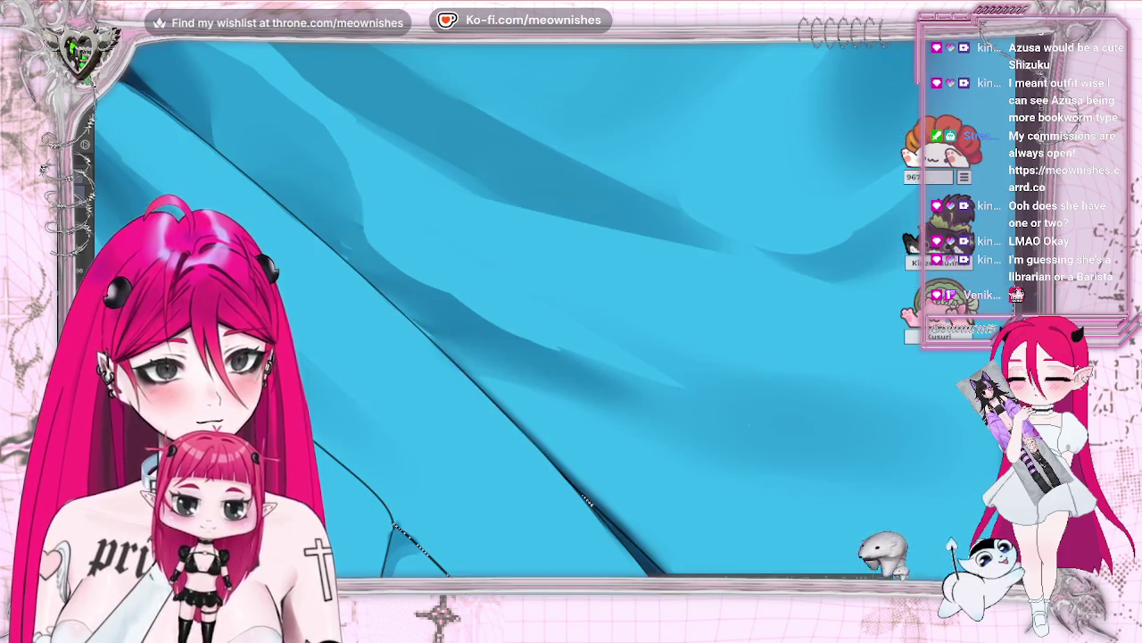
pyautogui.scroll(-2, 500, 303)
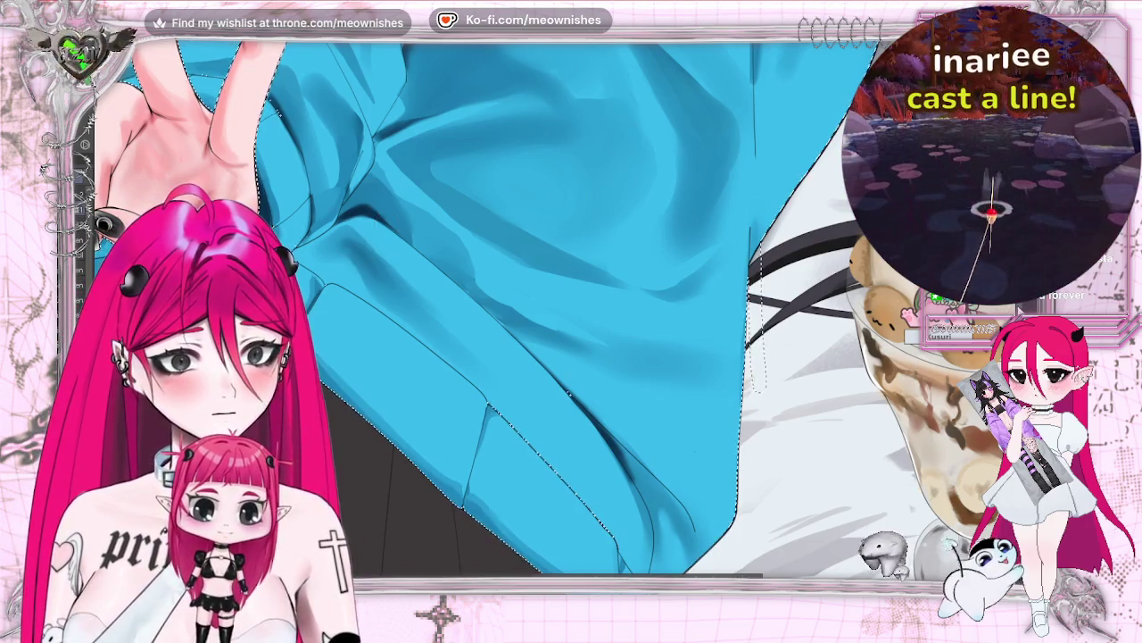
pyautogui.moveTo(536, 312); pyautogui.dragTo(571, 357)
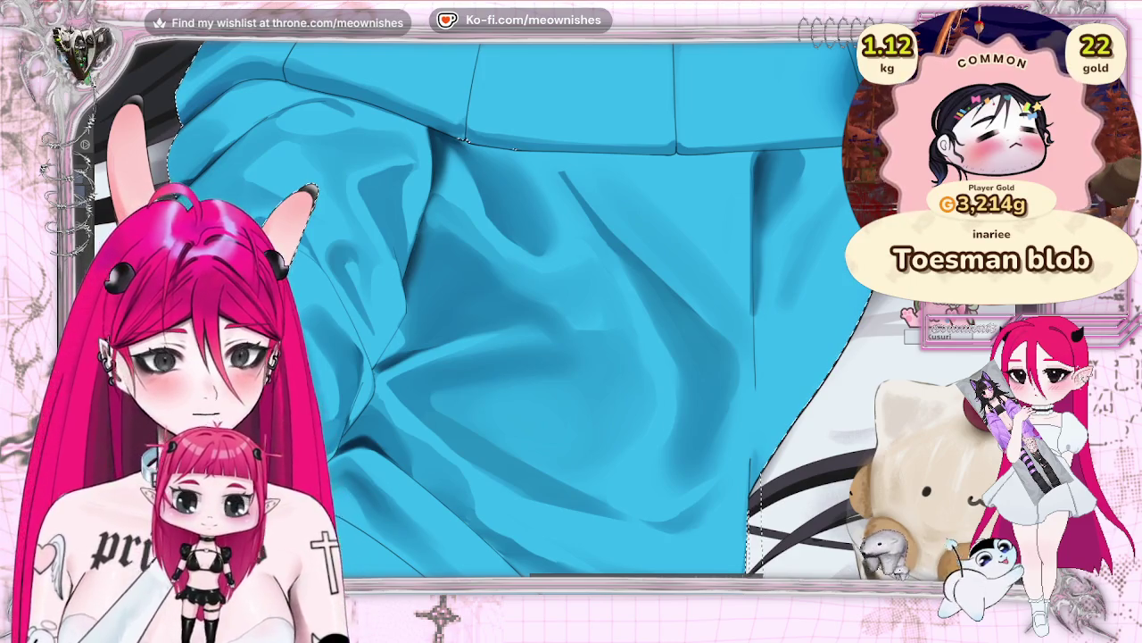
# - Briefly hide the sweater shading to compare, then restore it
pyautogui.scroll(-3, 549, 357)
pyautogui.scroll(-3, 549, 357)
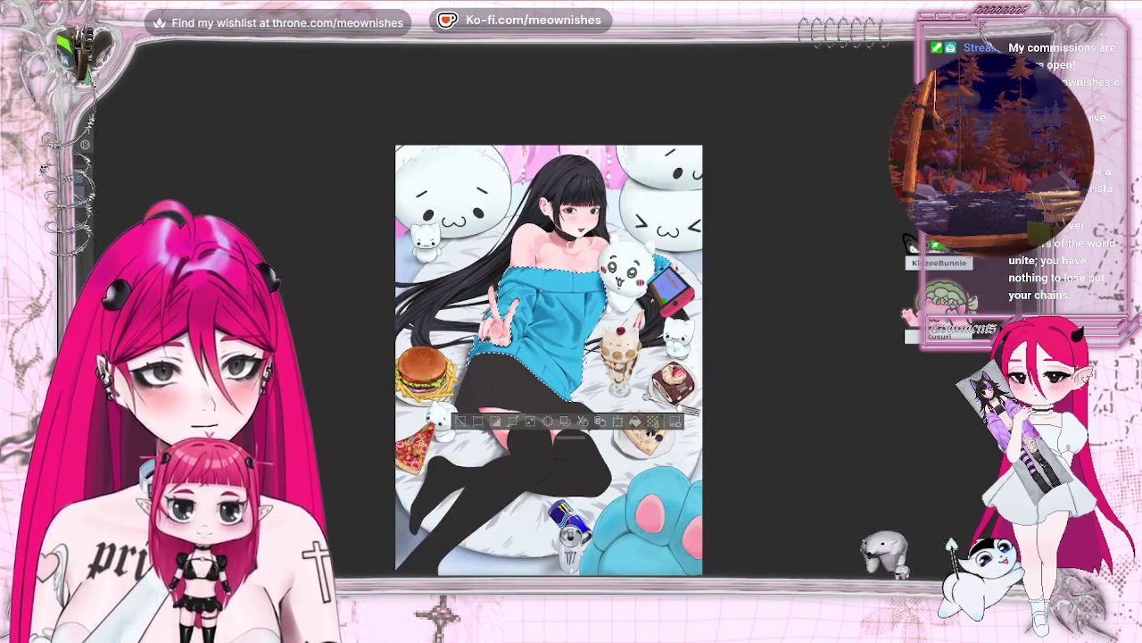
pyautogui.scroll(2, 549, 357)
pyautogui.scroll(-2, 549, 357)
pyautogui.scroll(3, 547, 316)
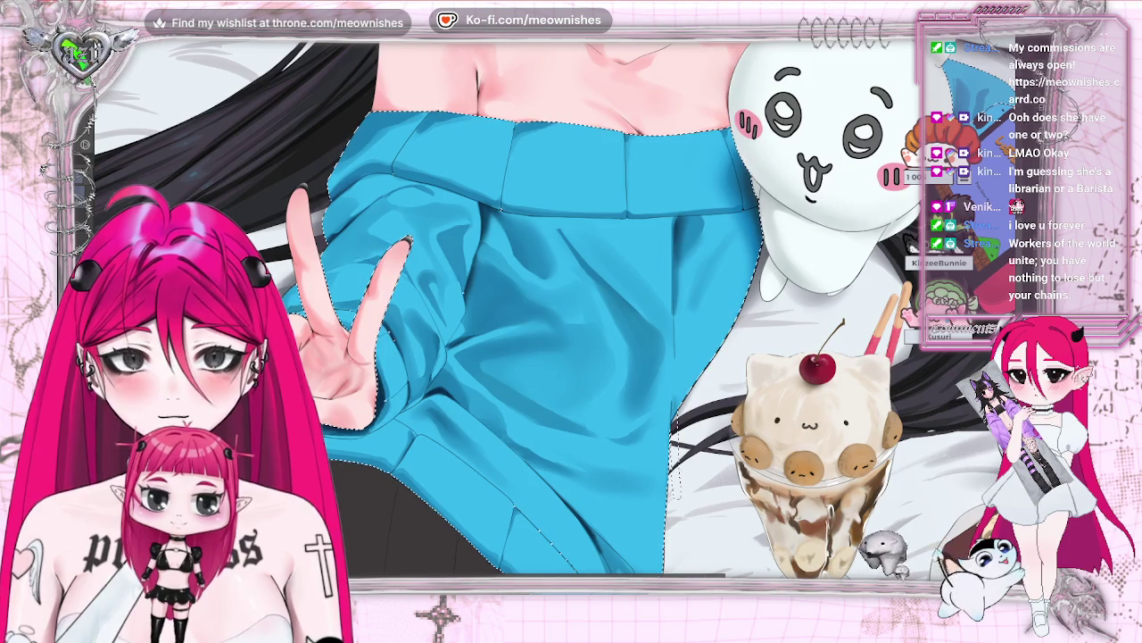
pyautogui.press('Delete')
pyautogui.hotkey('ctrl', 'z')
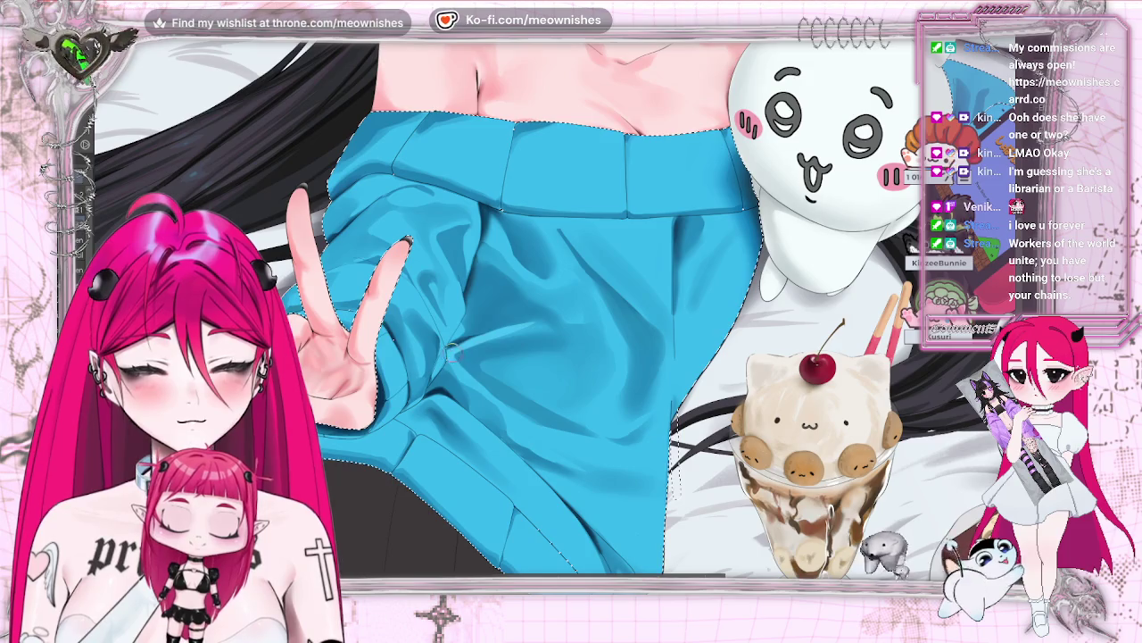
# - Compare the sweater close-up and peace-sign hand against the whole illustration
pyautogui.hotkey('ctrl', '0')
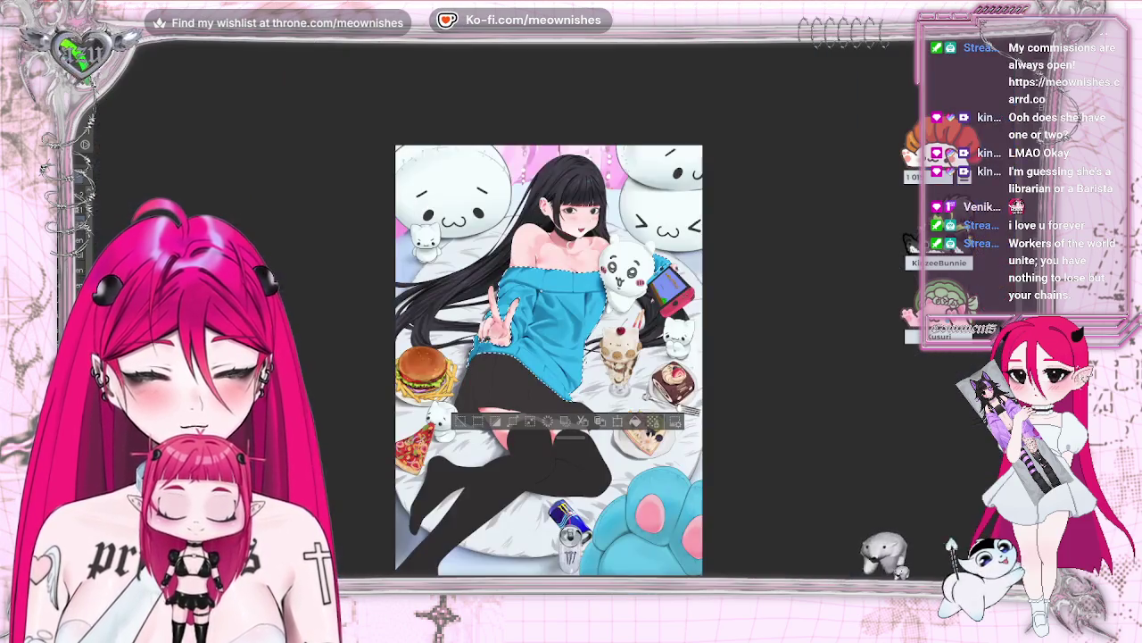
pyautogui.hotkey('ctrl', 'alt', '0')
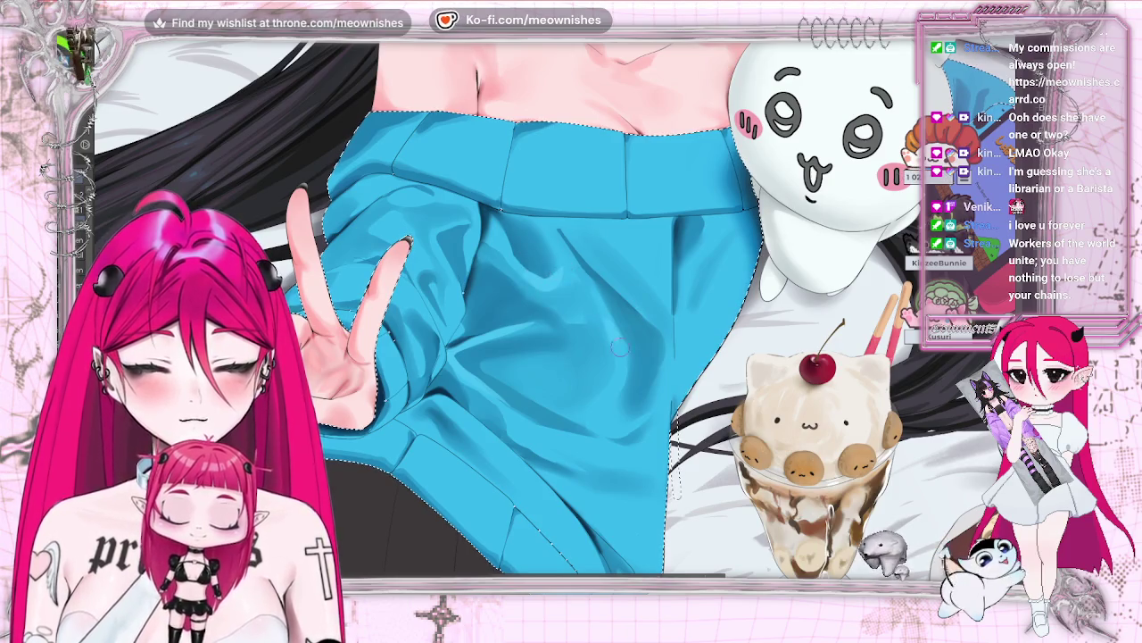
pyautogui.hotkey('ctrl', '0')
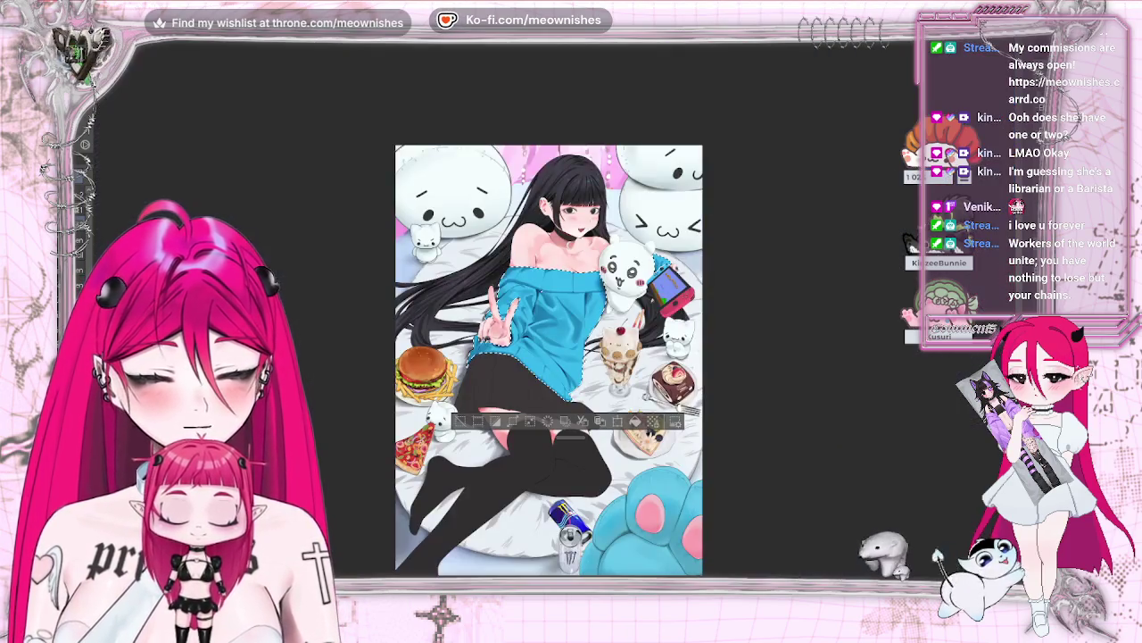
pyautogui.hotkey('ctrl', 'alt', '0')
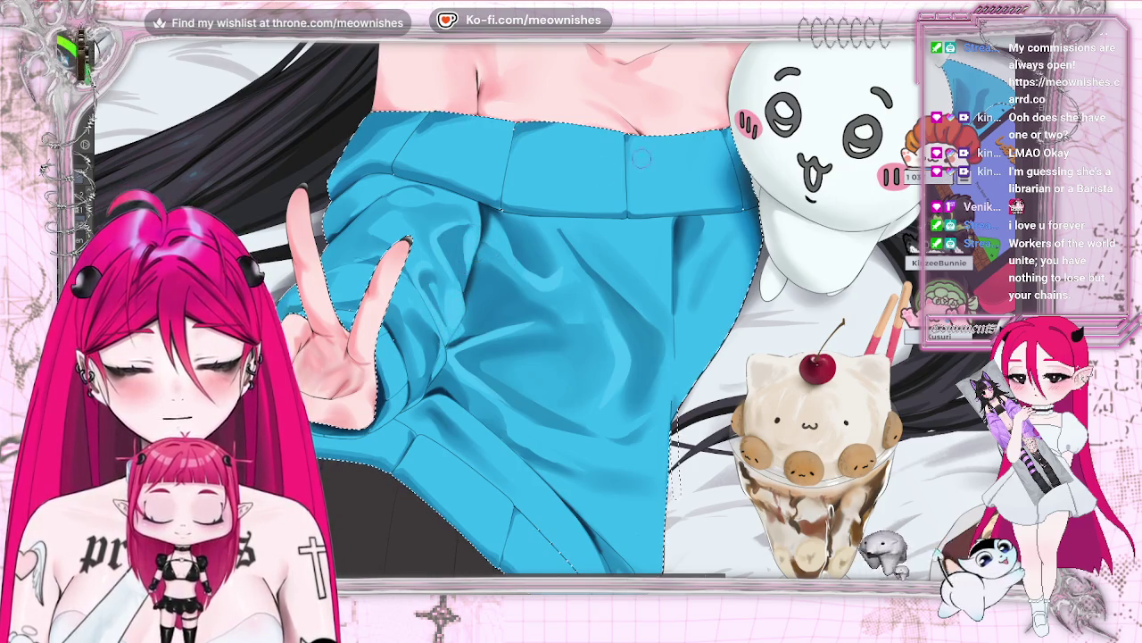
pyautogui.hotkey('ctrl', '-')
pyautogui.hotkey('ctrl', '-')
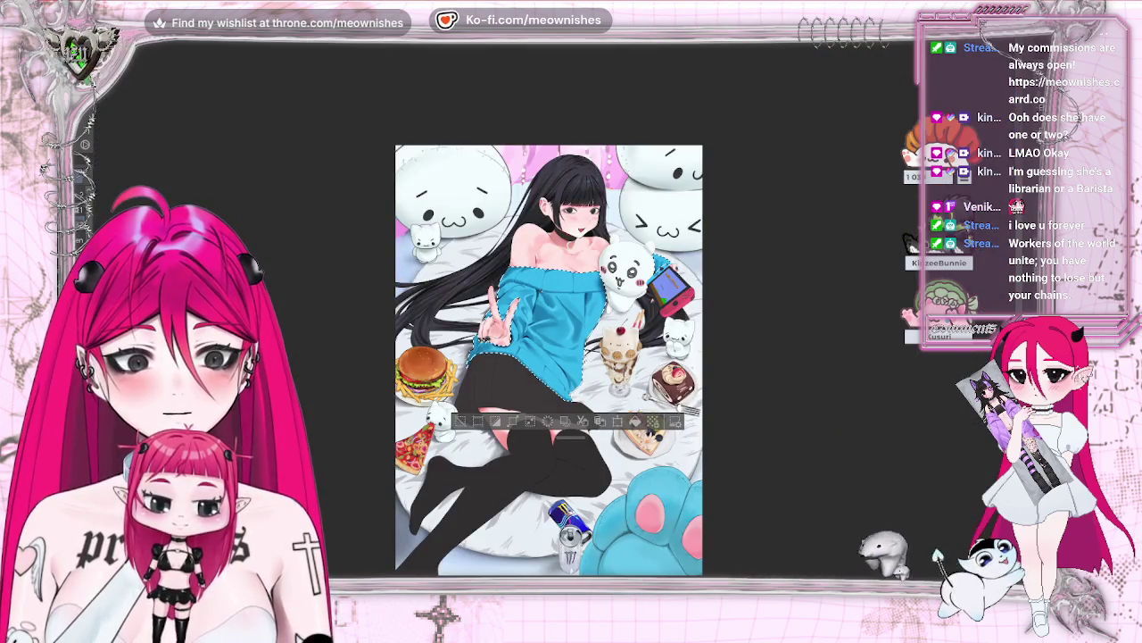
pyautogui.hotkey('ctrl', '-')
pyautogui.hotkey('ctrl', '=')
pyautogui.hotkey('ctrl', '=')
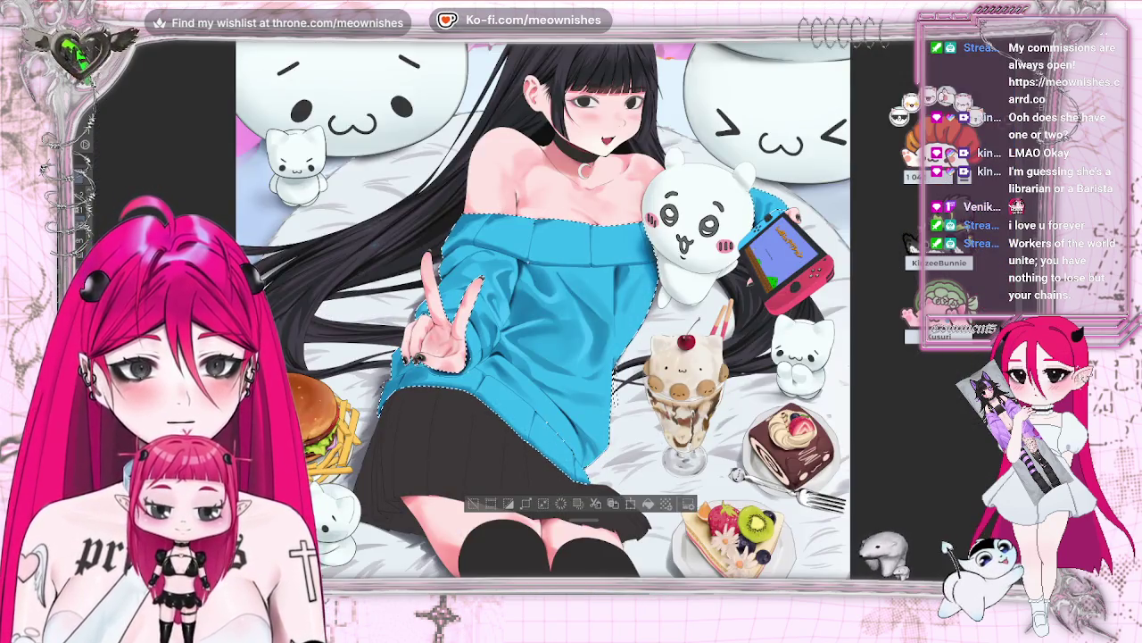
pyautogui.hotkey('ctrl', '=')
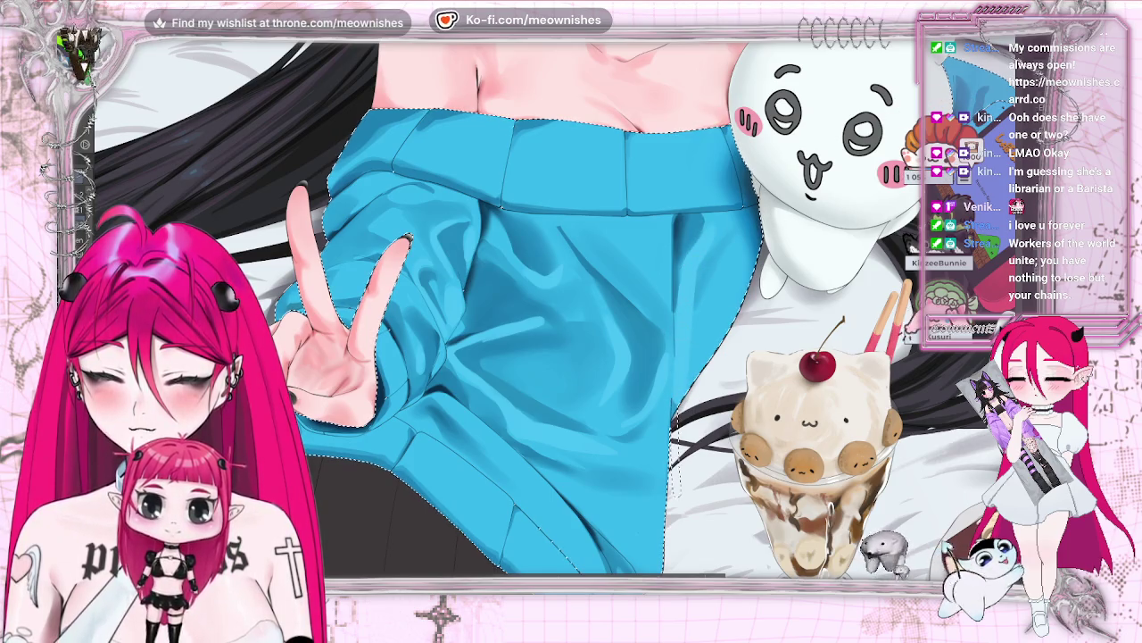
pyautogui.scroll(3, 565, 311)
pyautogui.hotkey('ctrl', '0')
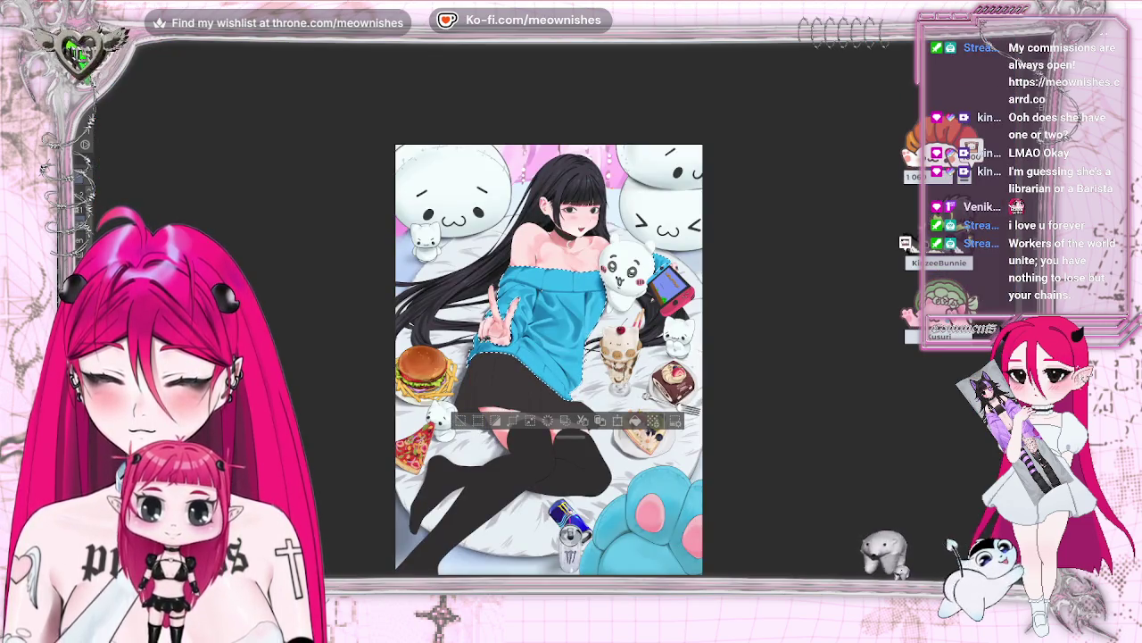
# - Clear the selection, zoom back onto the sweater and hand, and reselect the blue sweater
pyautogui.hotkey('ctrl', 'd')
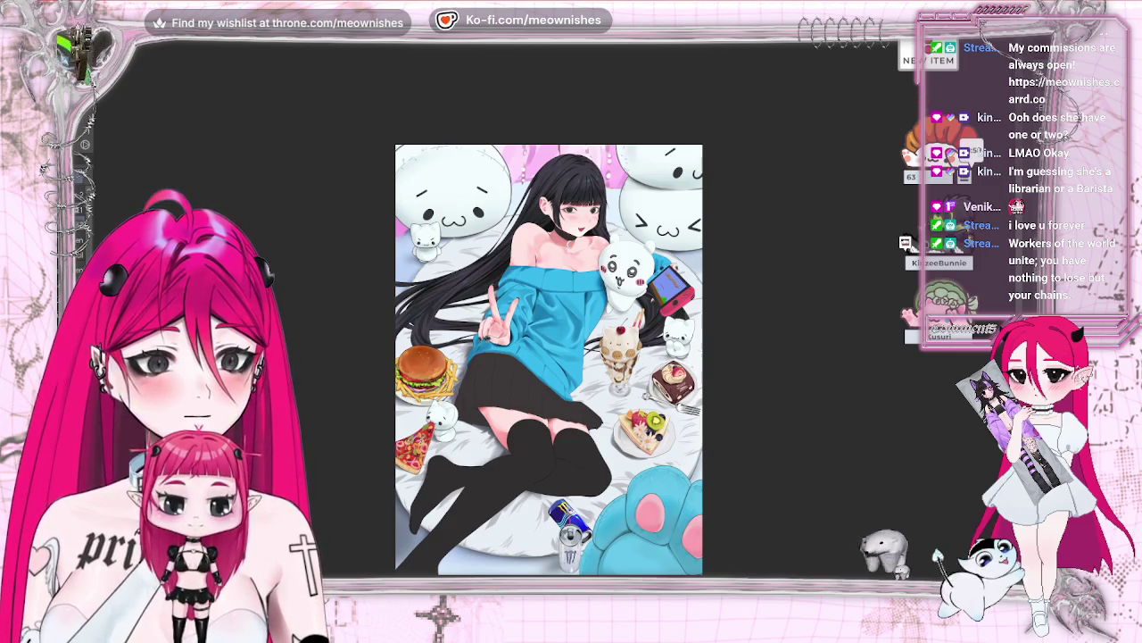
pyautogui.hotkey('ctrl', '-')
pyautogui.hotkey('ctrl', '+')
pyautogui.hotkey('ctrl', '+')
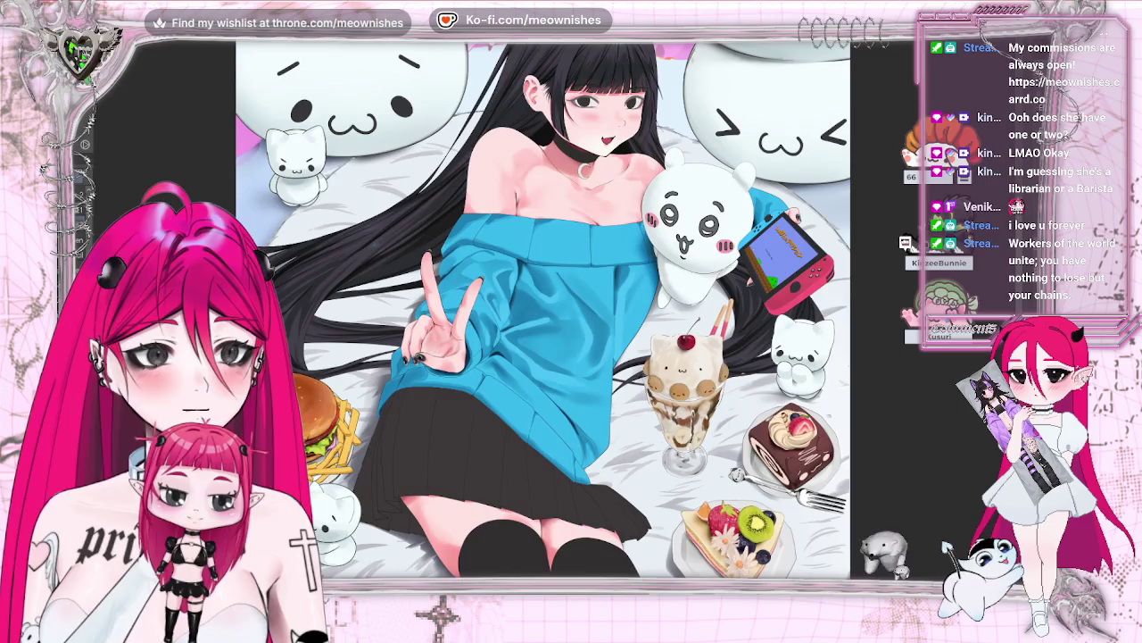
pyautogui.hotkey('ctrl', '-')
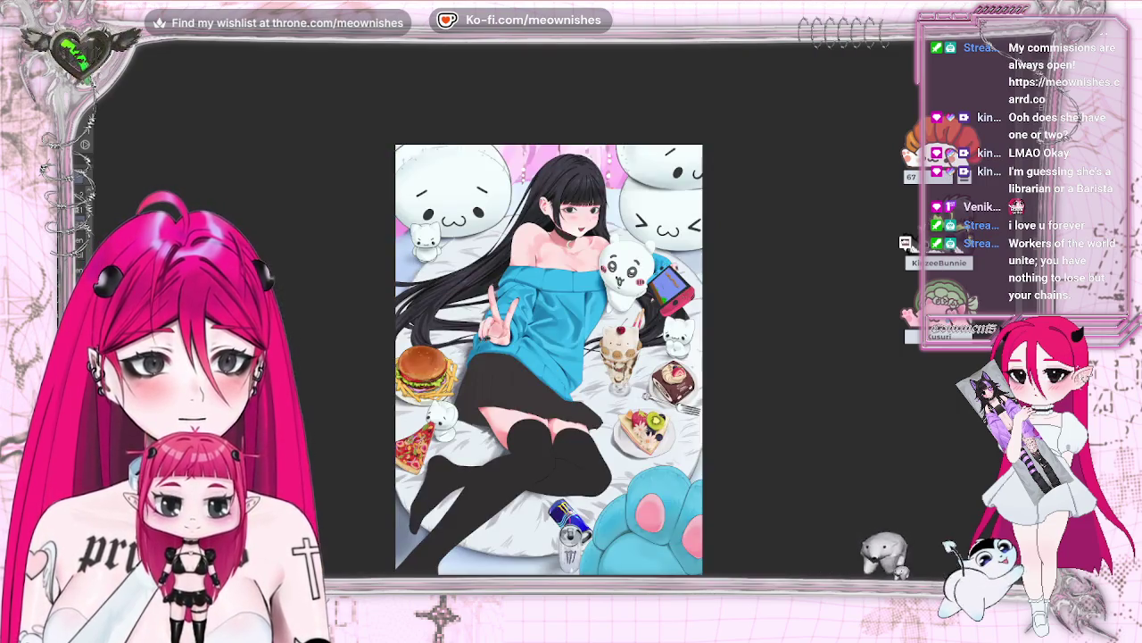
pyautogui.hotkey('ctrl', '-')
pyautogui.hotkey('ctrl', '+')
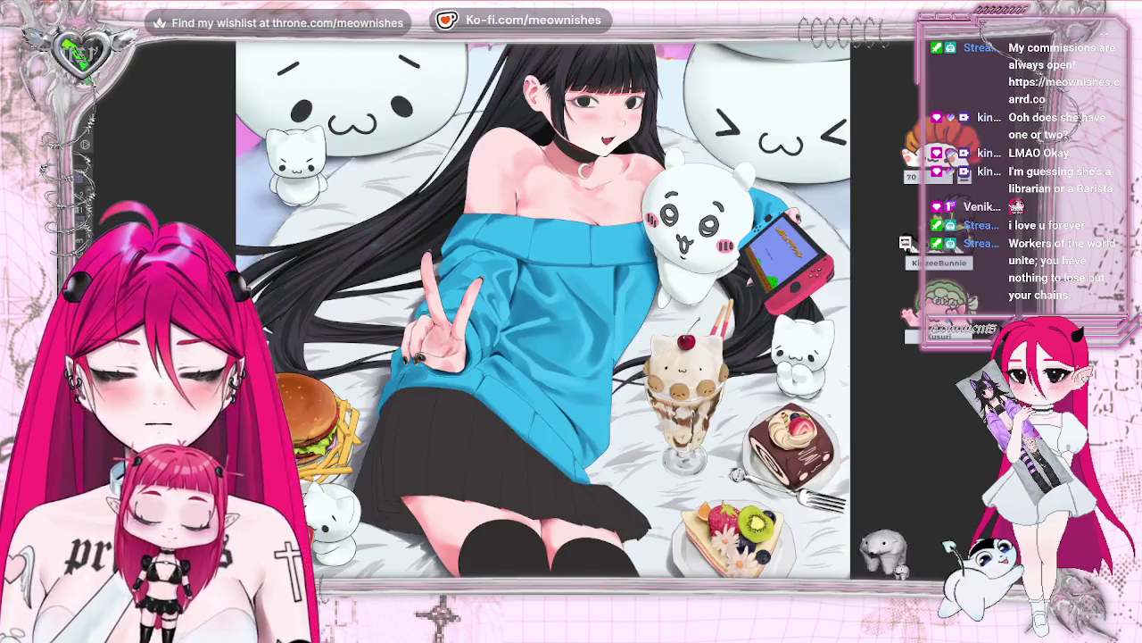
pyautogui.hotkey('ctrl', '+')
pyautogui.click(535, 313)
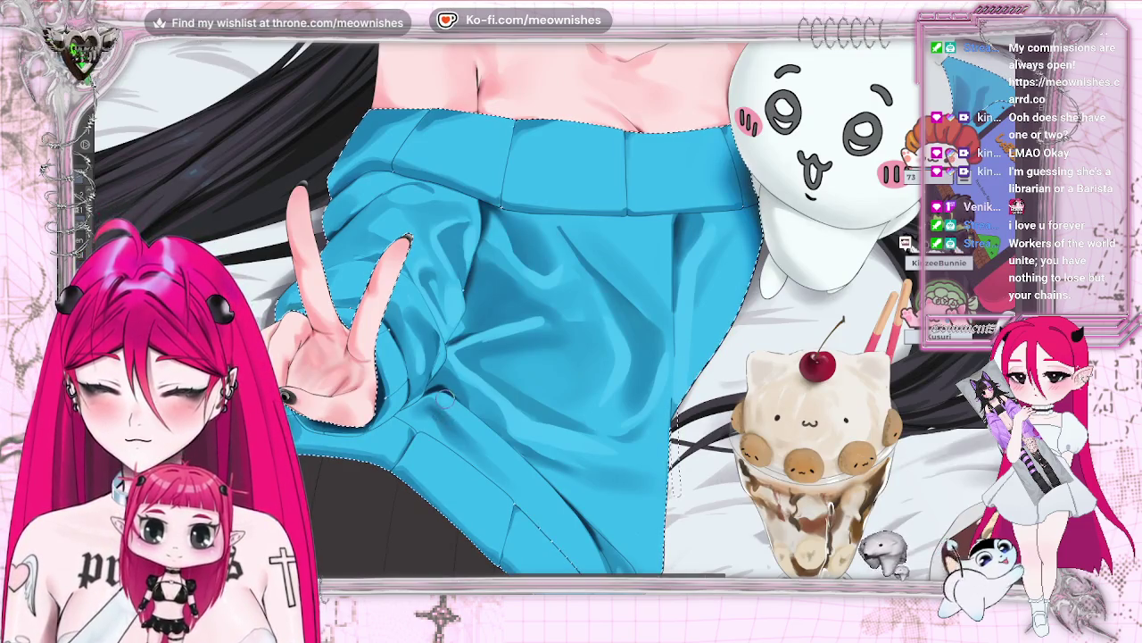
# - Mirror-check the drawing, zoom on the sweater and midsection, then clear the selection
pyautogui.press('h')
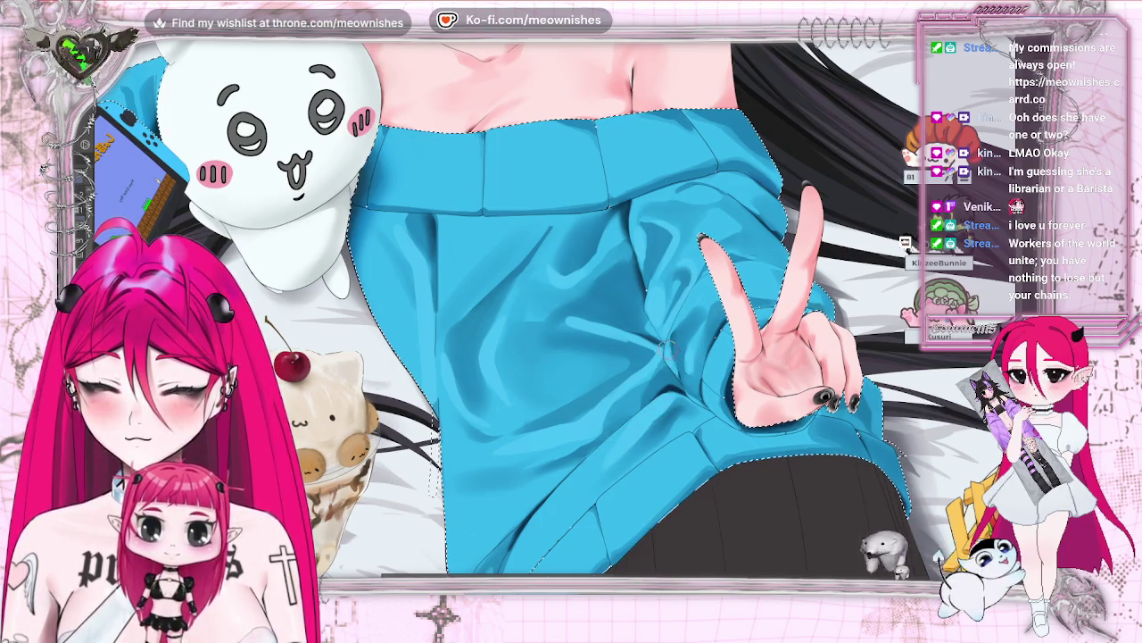
pyautogui.press('h')
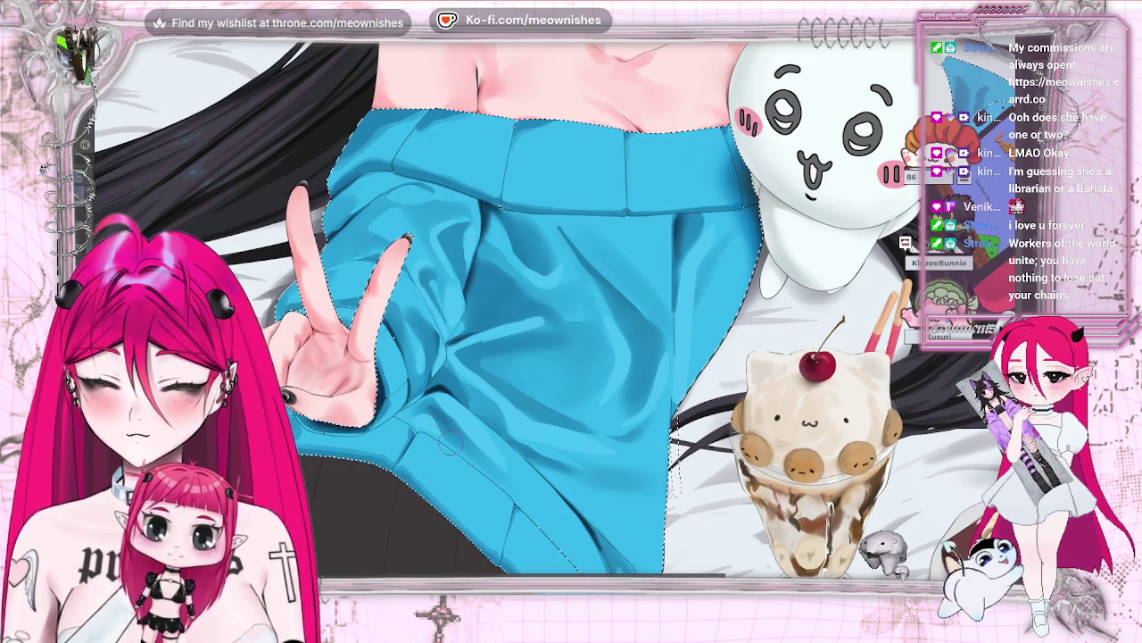
pyautogui.hotkey('ctrl', '0')
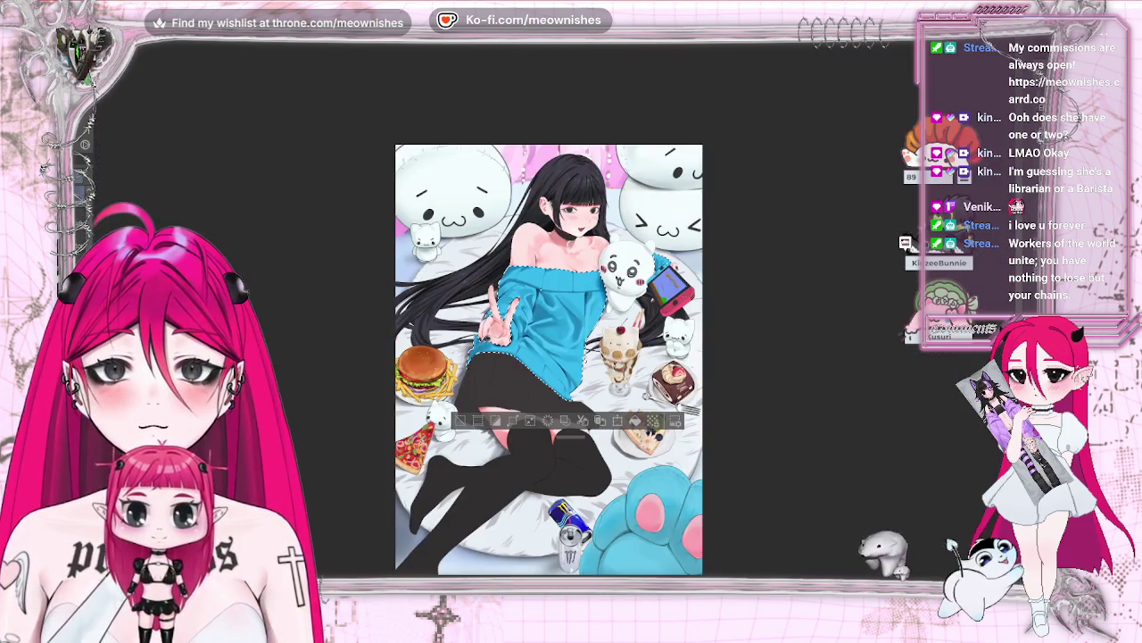
pyautogui.hotkey('ctrl', '+')
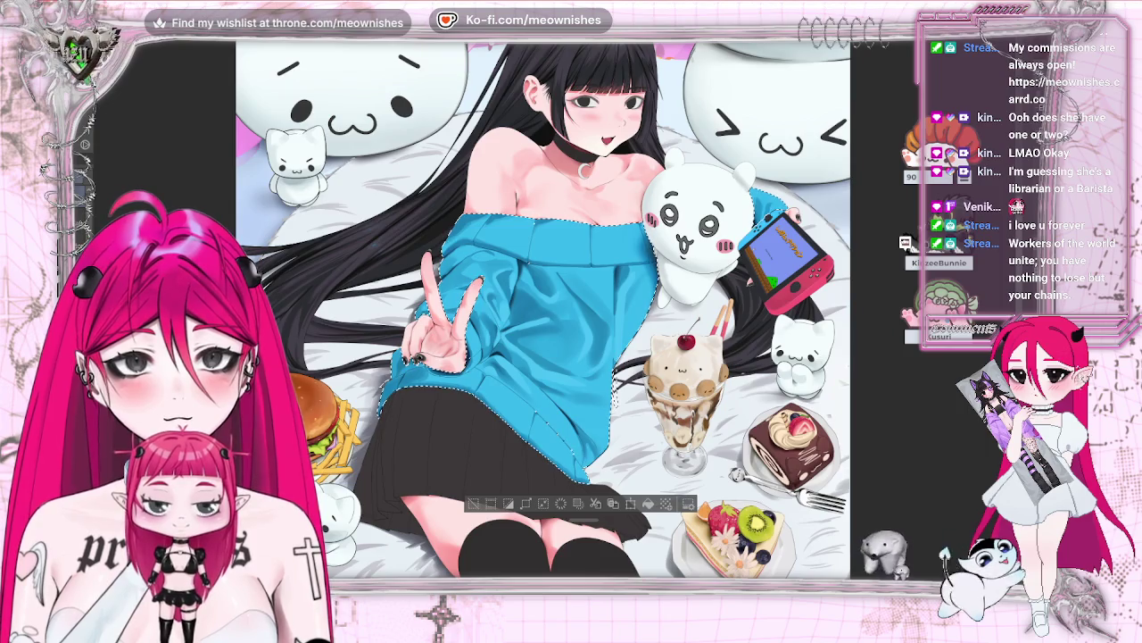
pyautogui.hotkey('ctrl', '+')
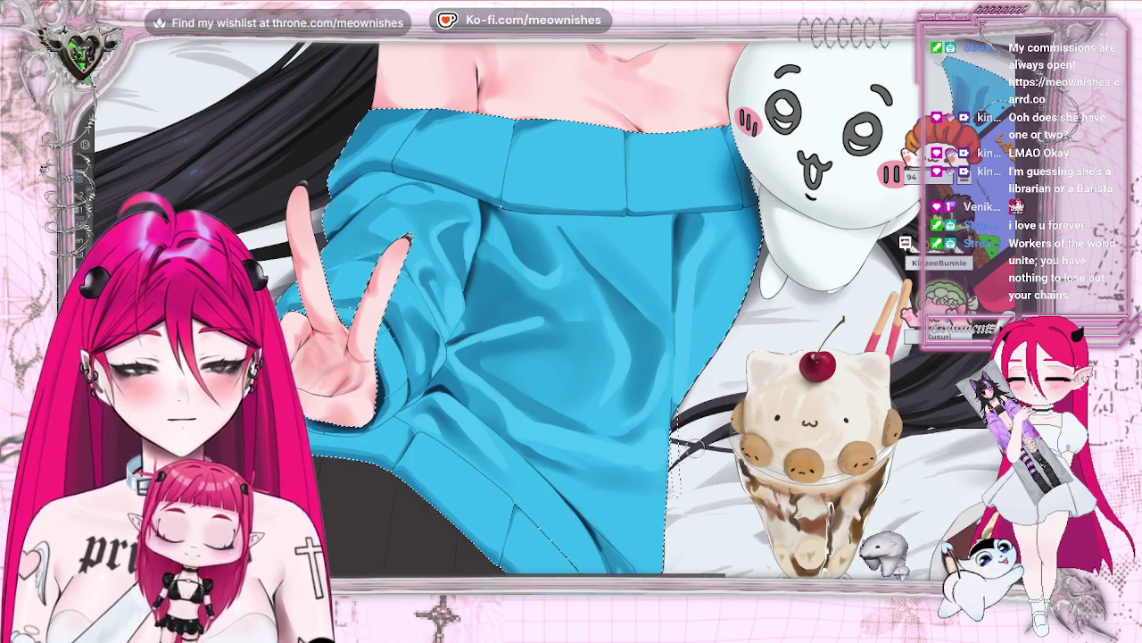
pyautogui.scroll(-3, 386, 357)
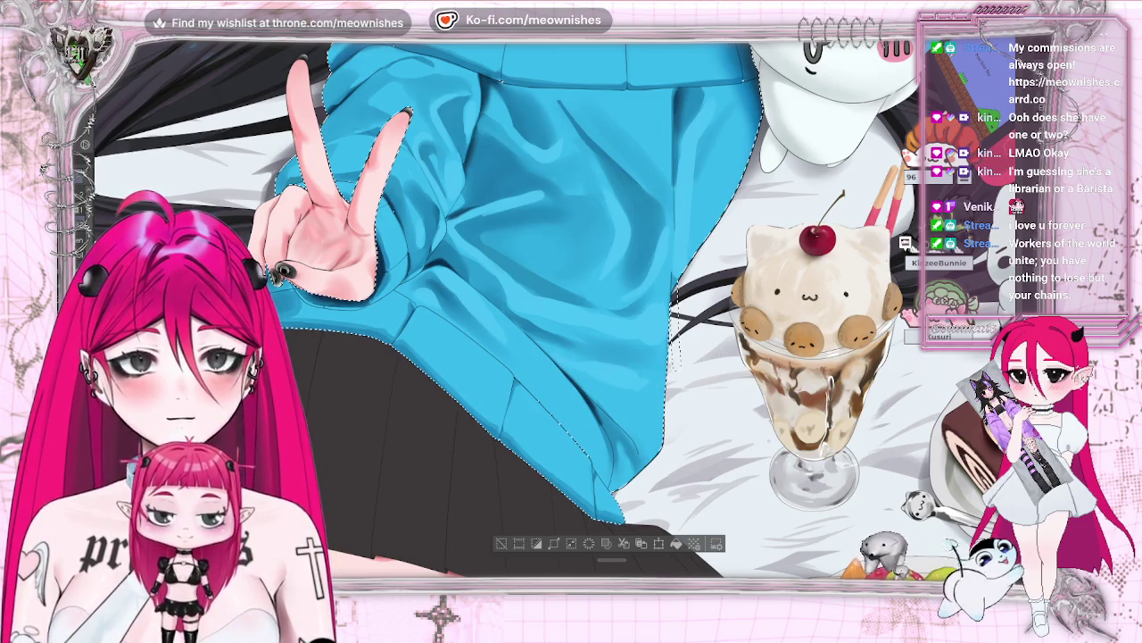
pyautogui.hotkey('ctrl', '0')
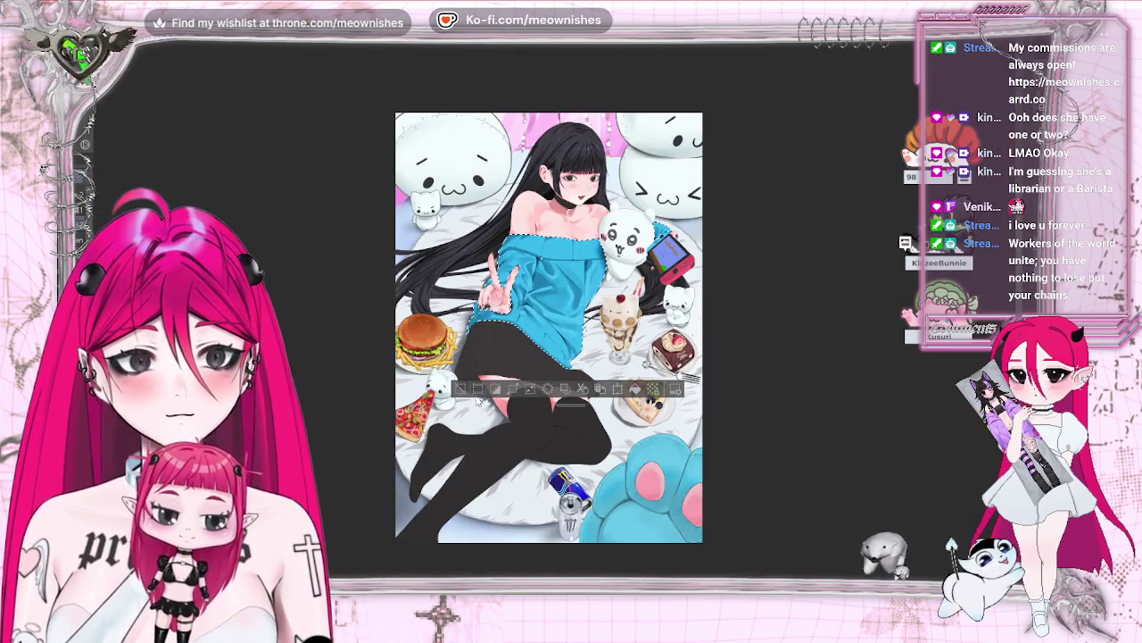
pyautogui.hotkey('ctrl', 'd')
# - Zoom in on the character's torso and select the blue sweater area
pyautogui.hotkey('ctrl', '-')
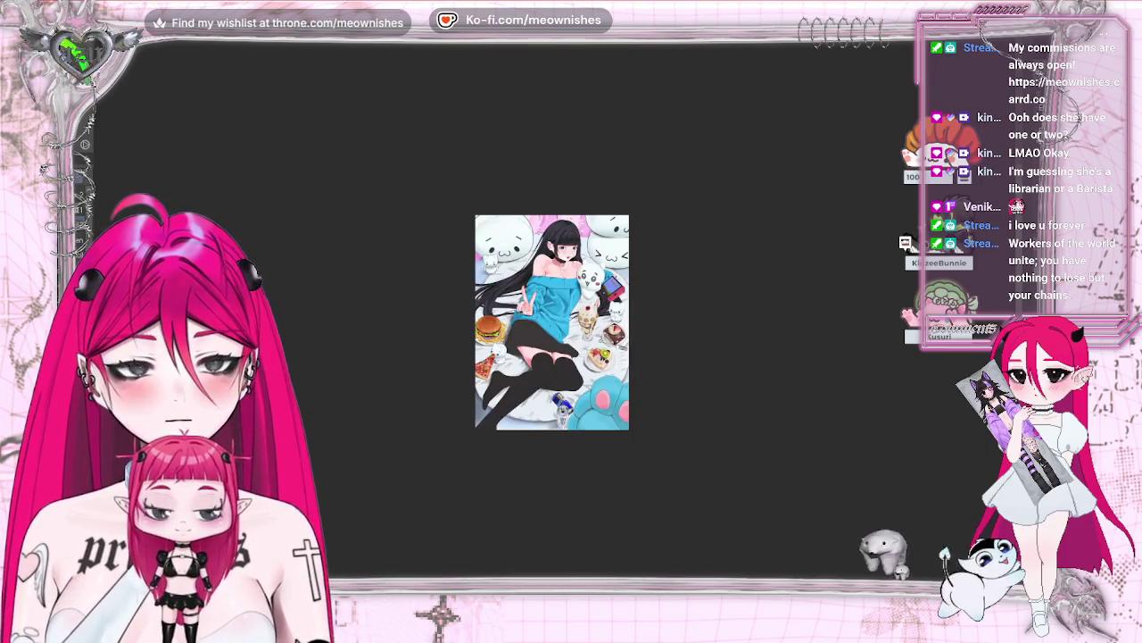
pyautogui.hotkey('ctrl', '+')
pyautogui.hotkey('ctrl', '+')
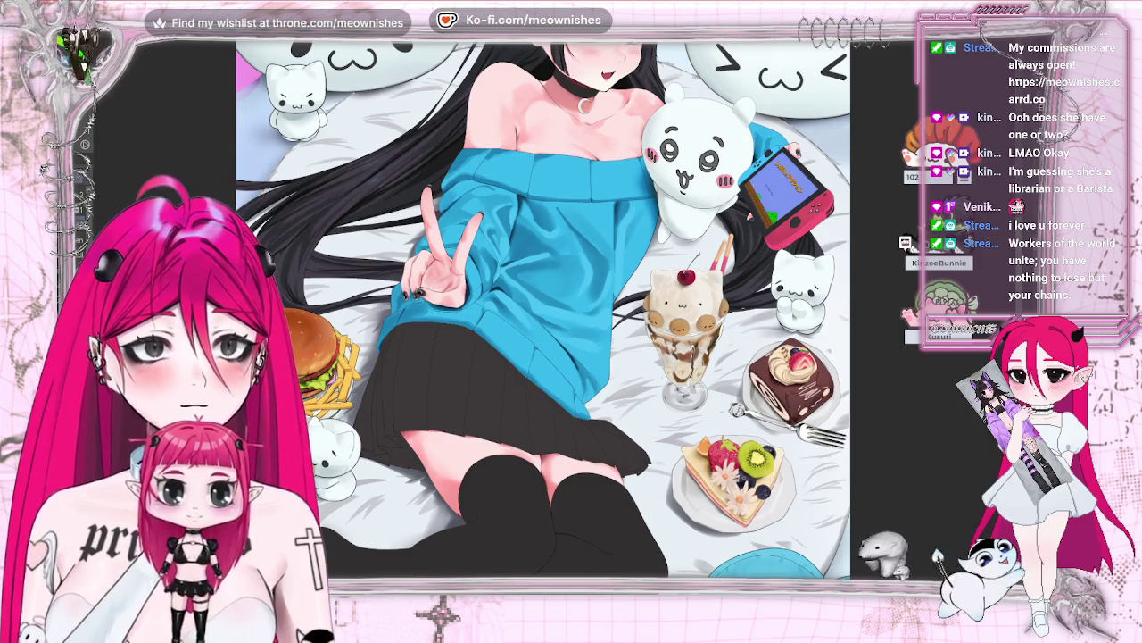
pyautogui.press('h')
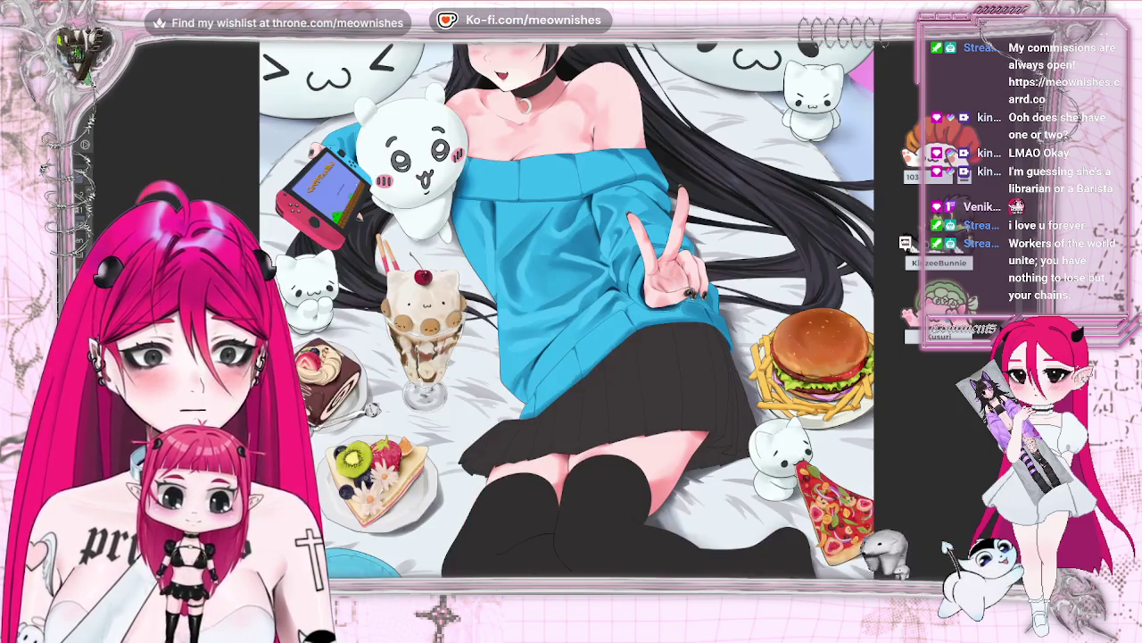
pyautogui.press('h')
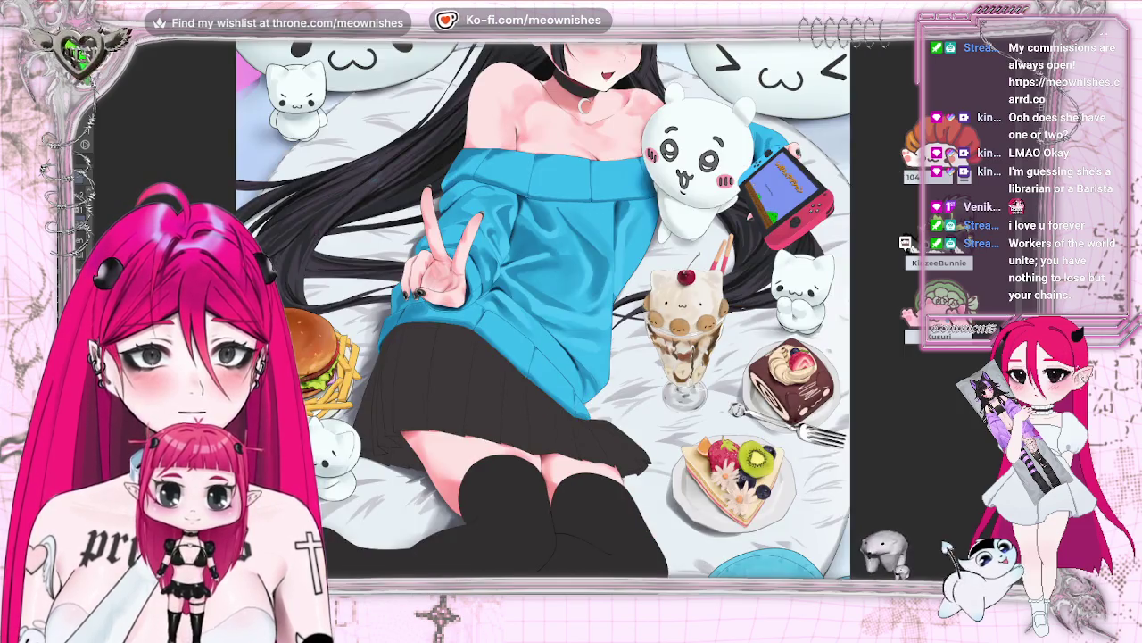
pyautogui.hotkey('ctrl', '0')
pyautogui.hotkey('ctrl', '+')
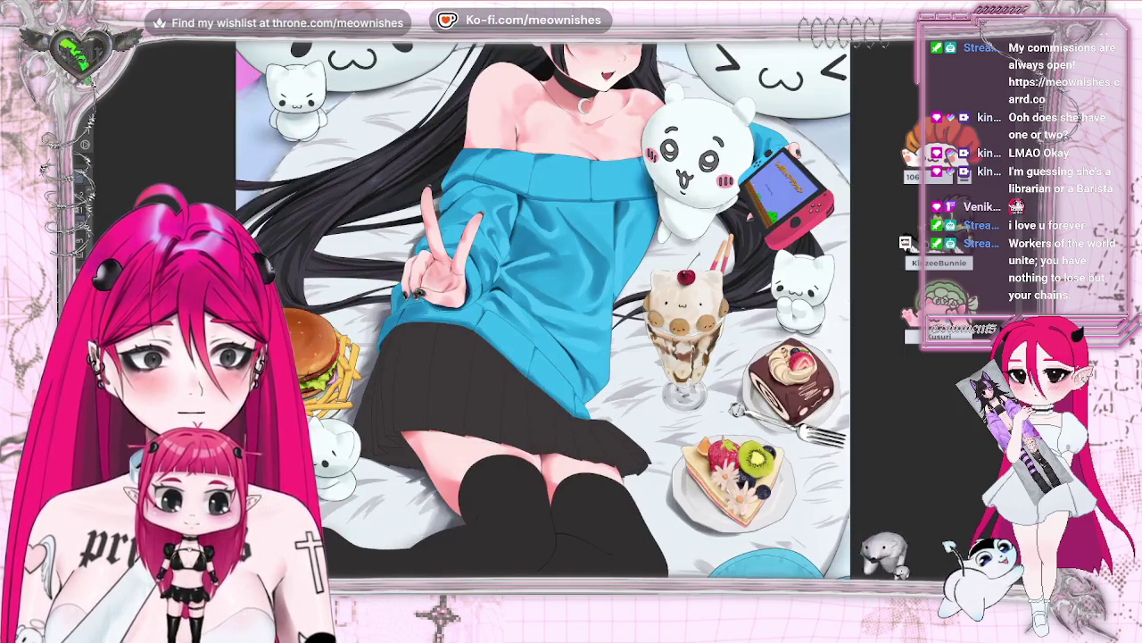
pyautogui.click(545, 232)
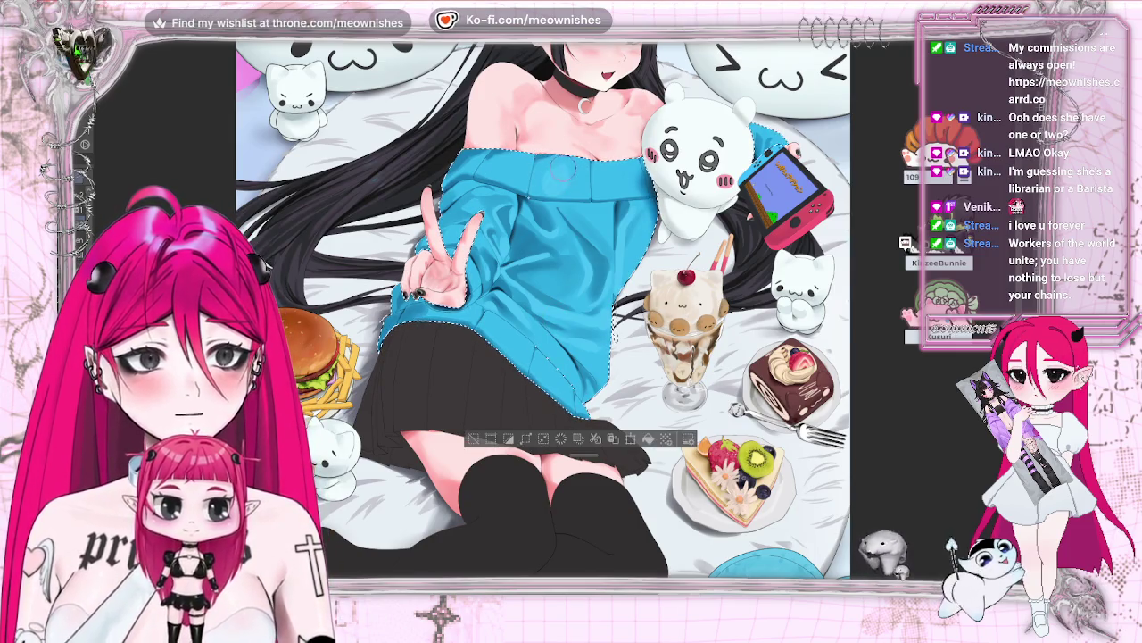
# - Zoom out and back in on the selected sweater, then clear the selection
pyautogui.scroll(3, 600, 172)
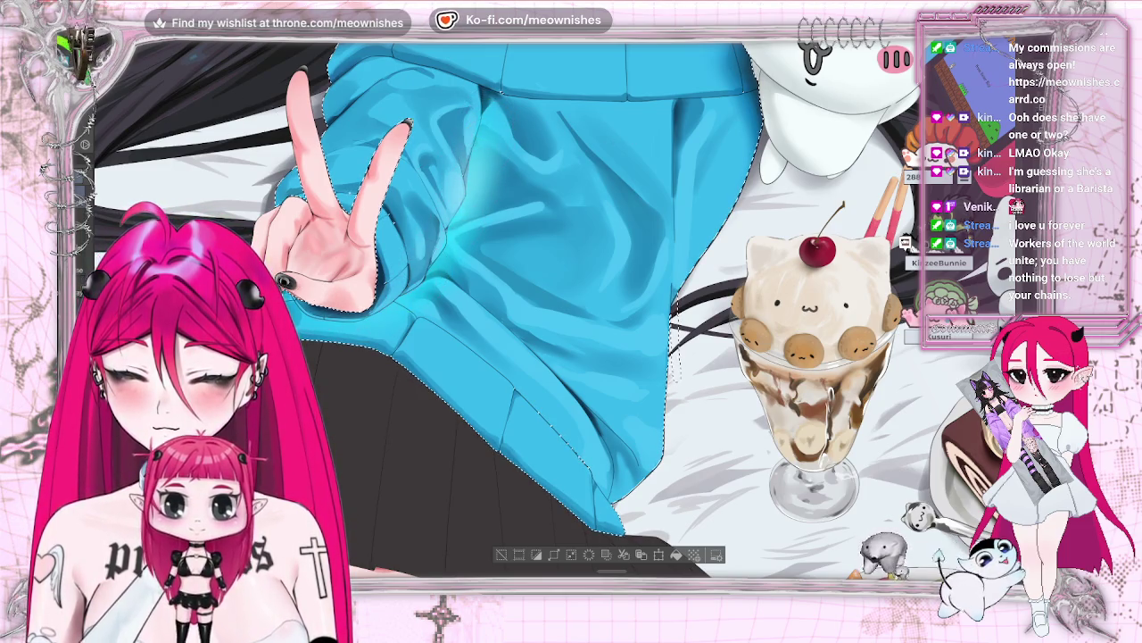
pyautogui.hotkey('ctrl', '0')
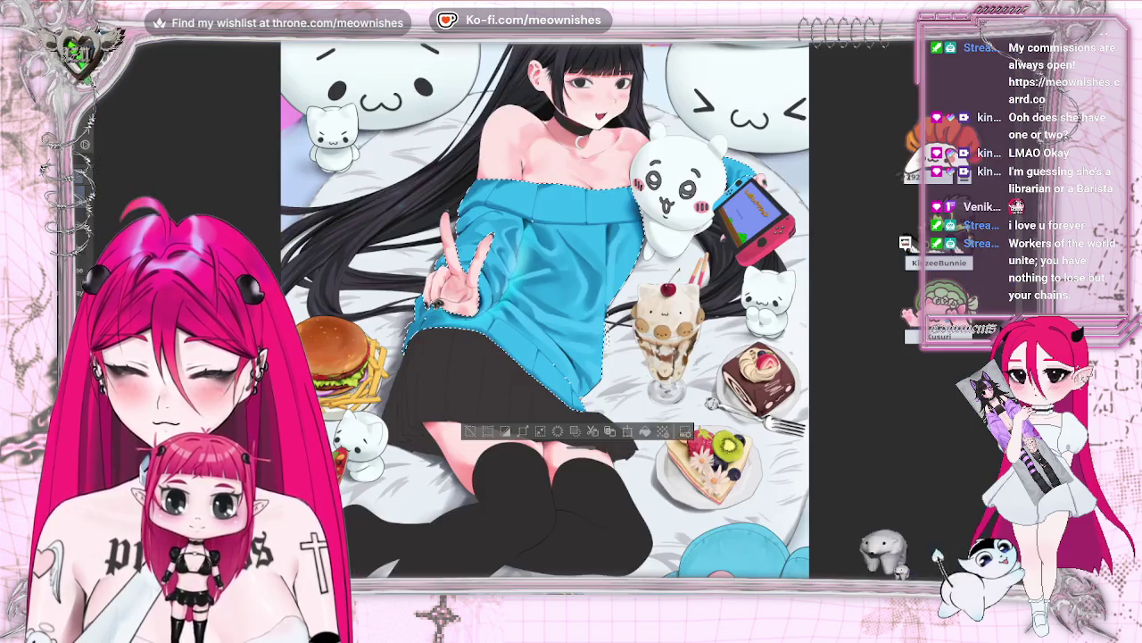
pyautogui.hotkey('ctrl', '-')
pyautogui.hotkey('ctrl', '+')
pyautogui.hotkey('ctrl', '+')
pyautogui.hotkey('ctrl', '+')
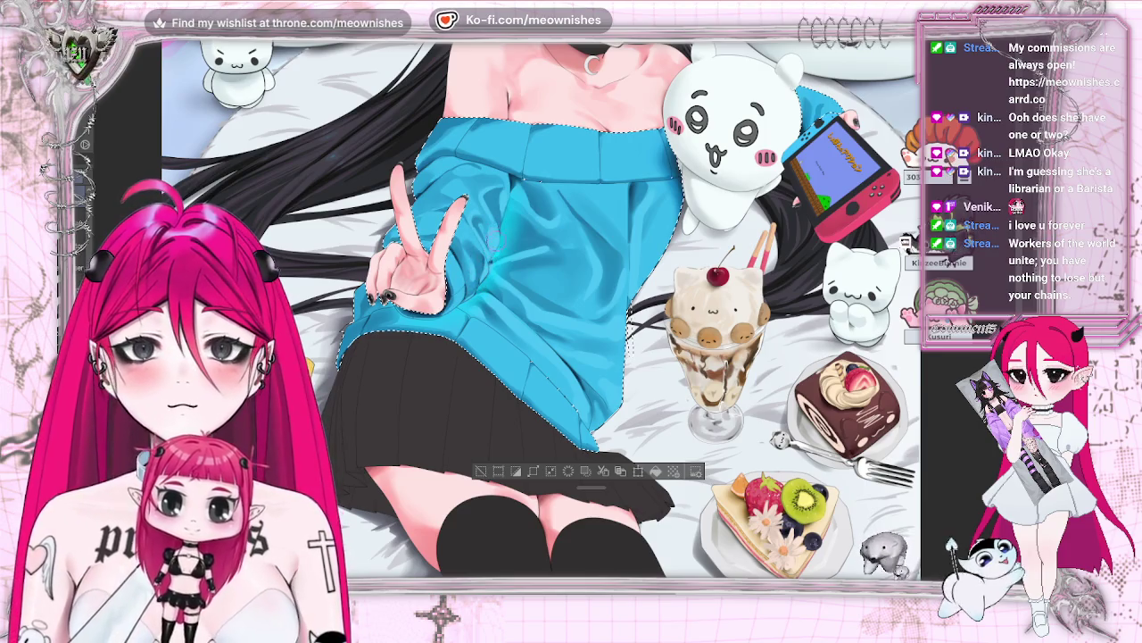
pyautogui.click(482, 473)
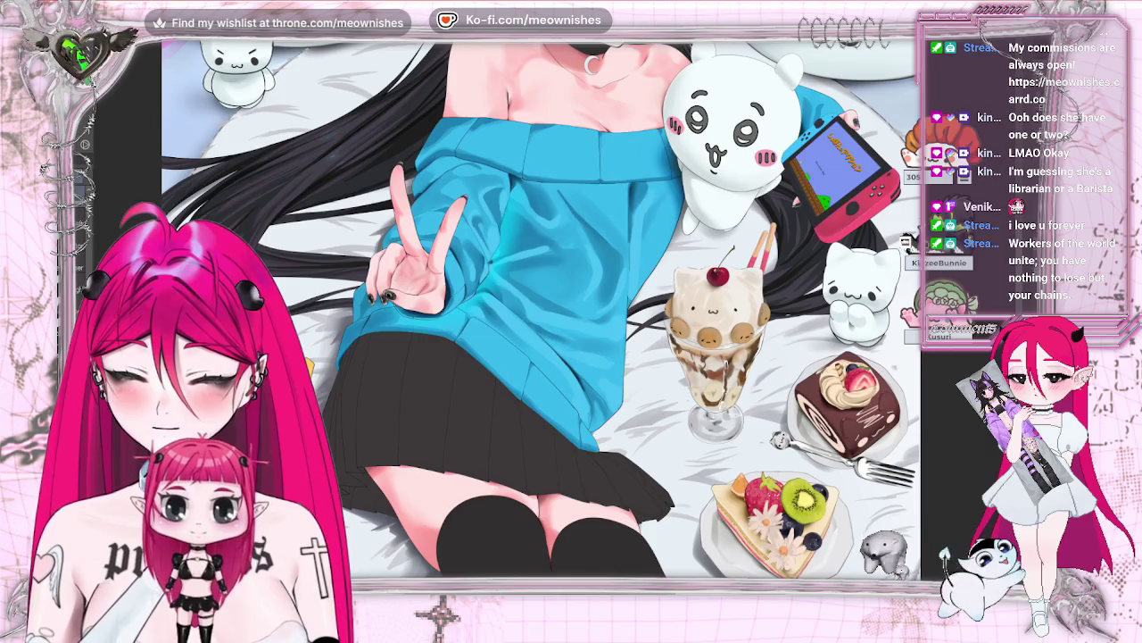
pyautogui.hotkey('ctrl', '0')
# - Compare the whole artwork with the sweater close-up and open the Edit menu
pyautogui.press('m')
pyautogui.press('m')
pyautogui.hotkey('ctrl', '-')
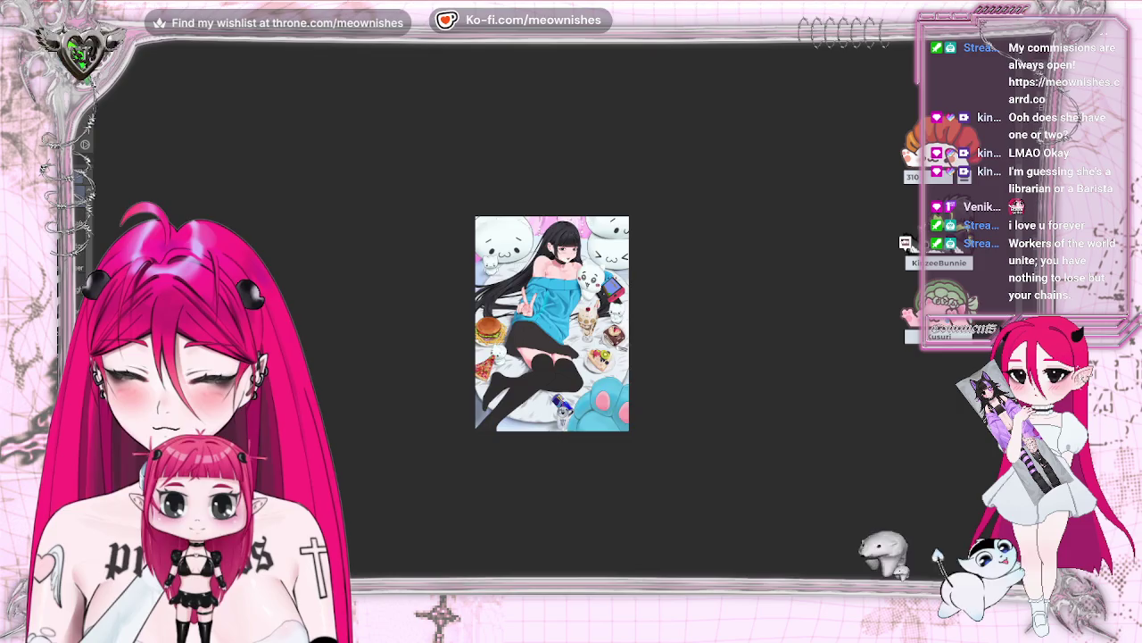
pyautogui.hotkey('ctrl', '0')
pyautogui.hotkey('ctrl', '+')
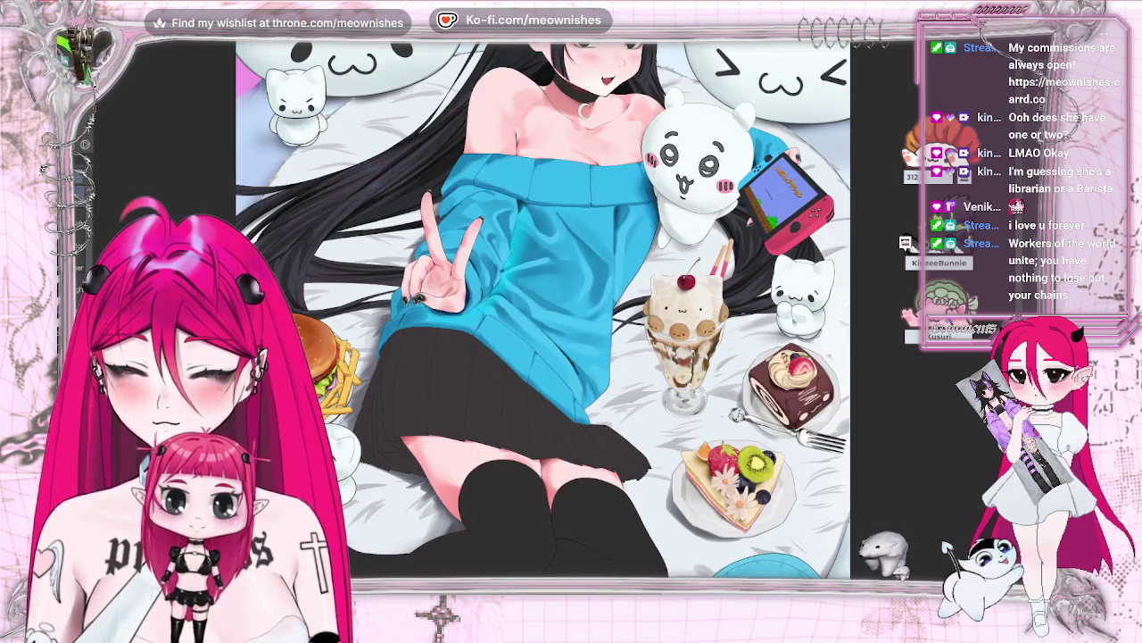
pyautogui.hotkey('ctrl', '0')
pyautogui.hotkey('ctrl', '-')
pyautogui.hotkey('ctrl', '+')
pyautogui.hotkey('ctrl', '+')
pyautogui.hotkey('ctrl', '+')
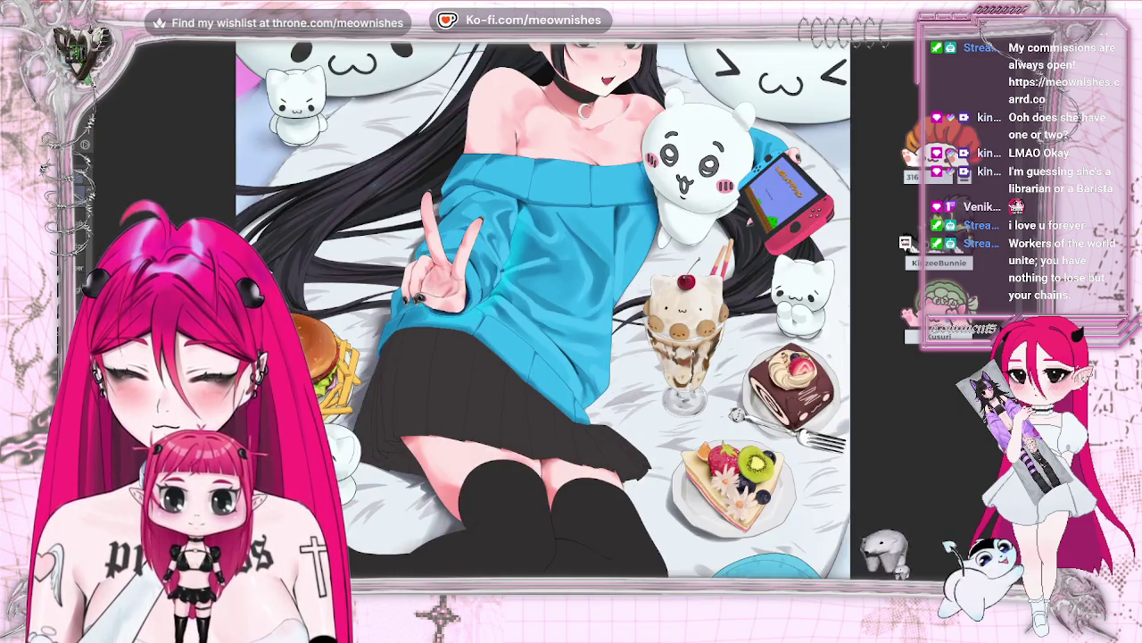
pyautogui.hotkey('alt', 'e')
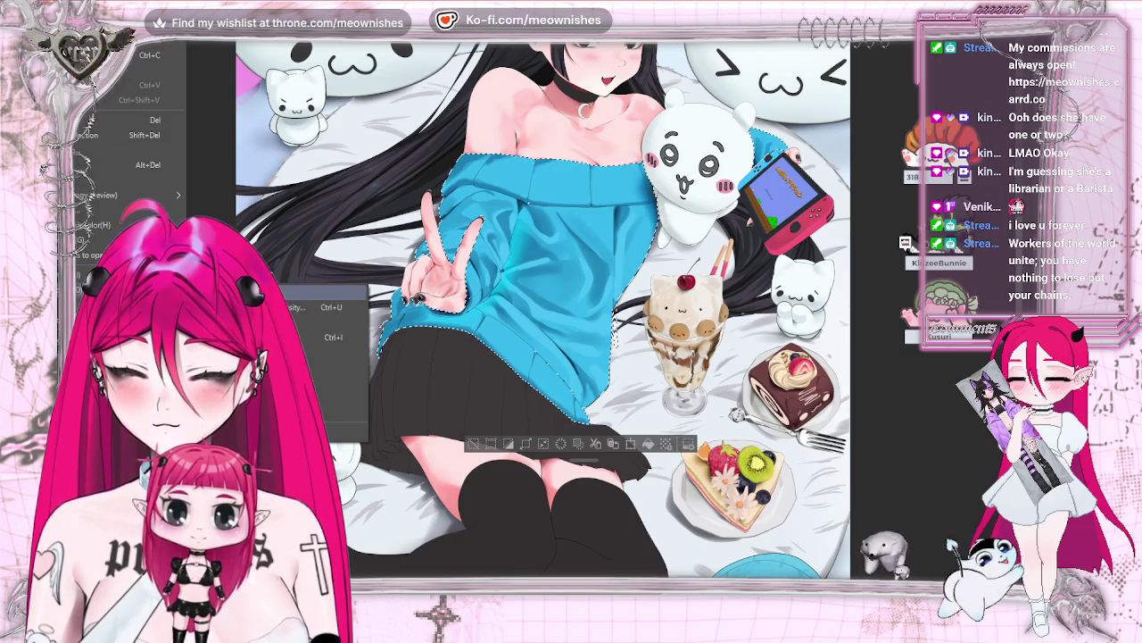
# - Apply Hue/Saturation/Luminosity to the sweater with saturation 65, luminosity 30, hue 0, then deselect
pyautogui.click(321, 306)
pyautogui.click(859, 437)
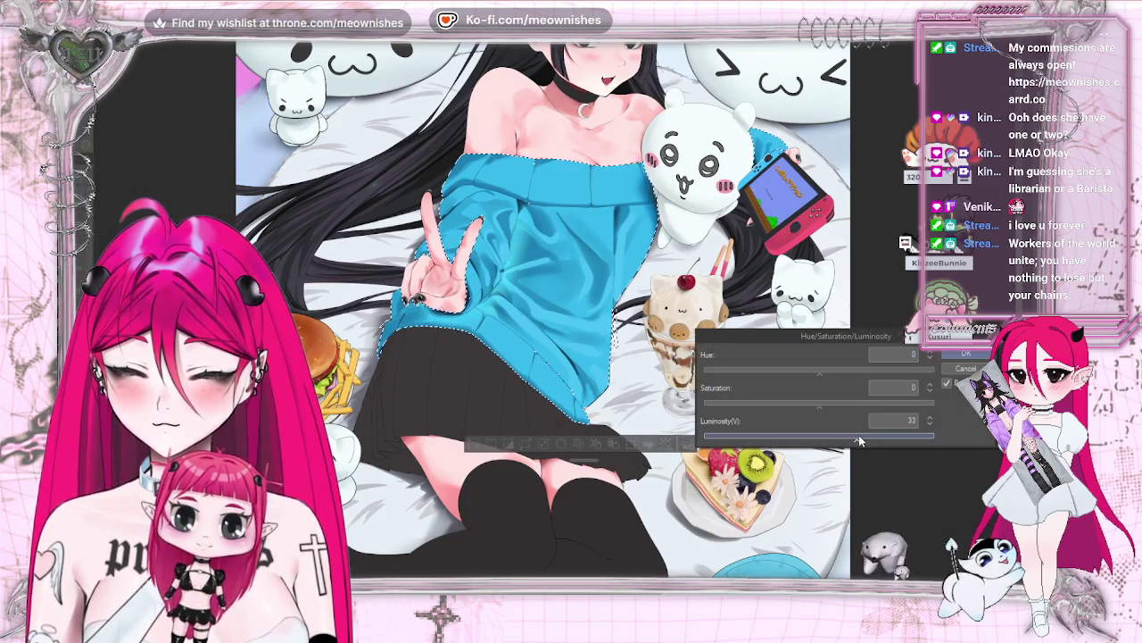
pyautogui.click(894, 404)
pyautogui.click(855, 437)
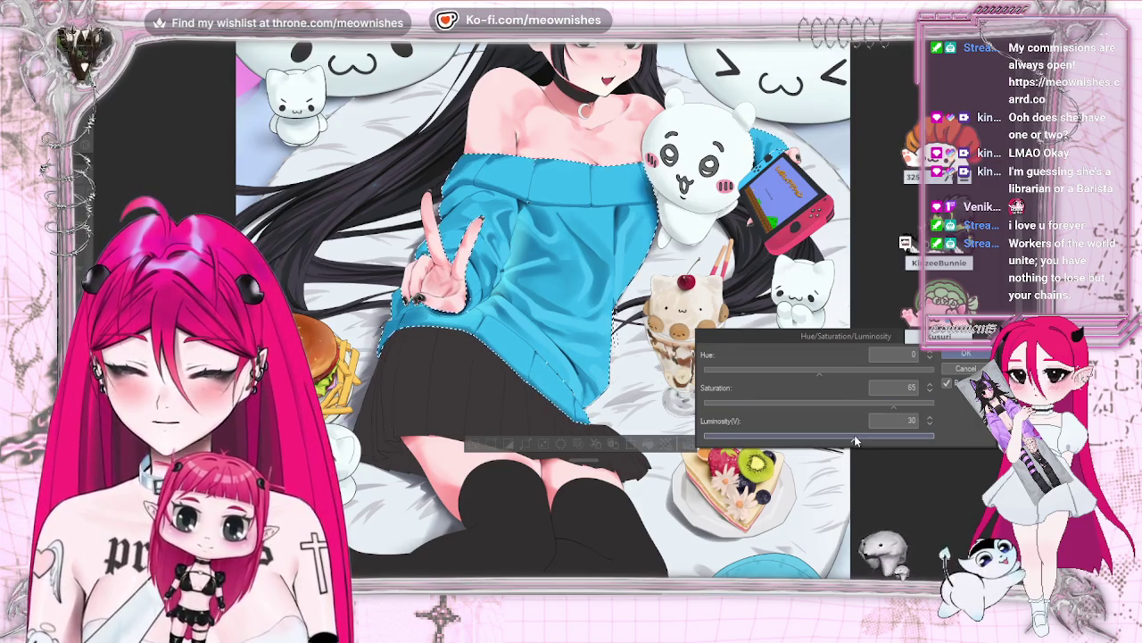
pyautogui.click(839, 369)
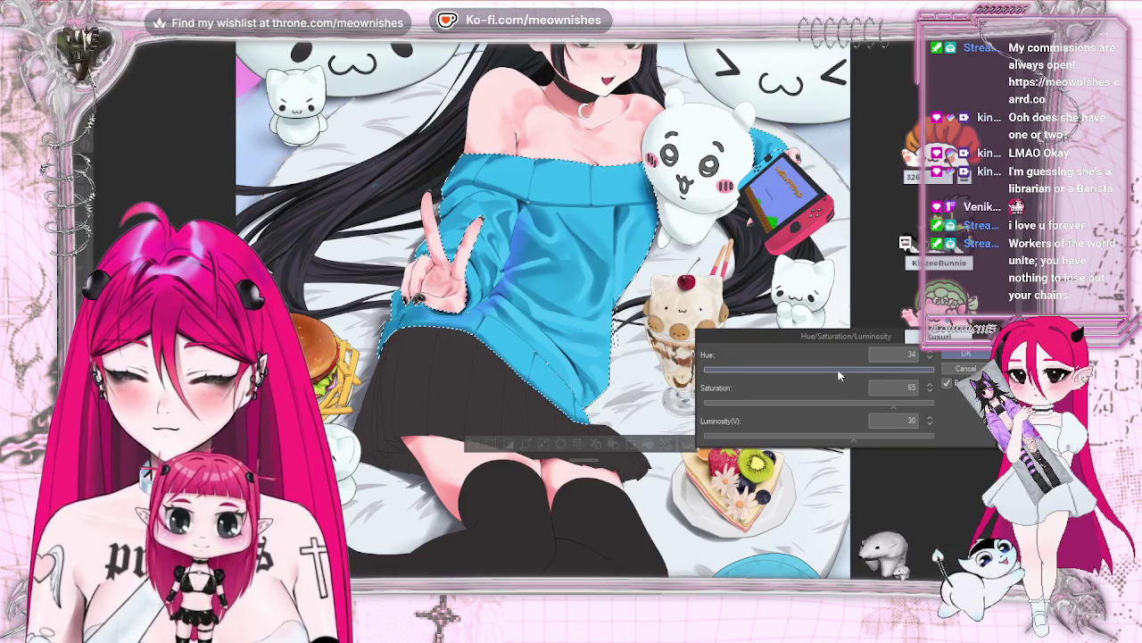
pyautogui.moveTo(798, 368); pyautogui.dragTo(817, 370)
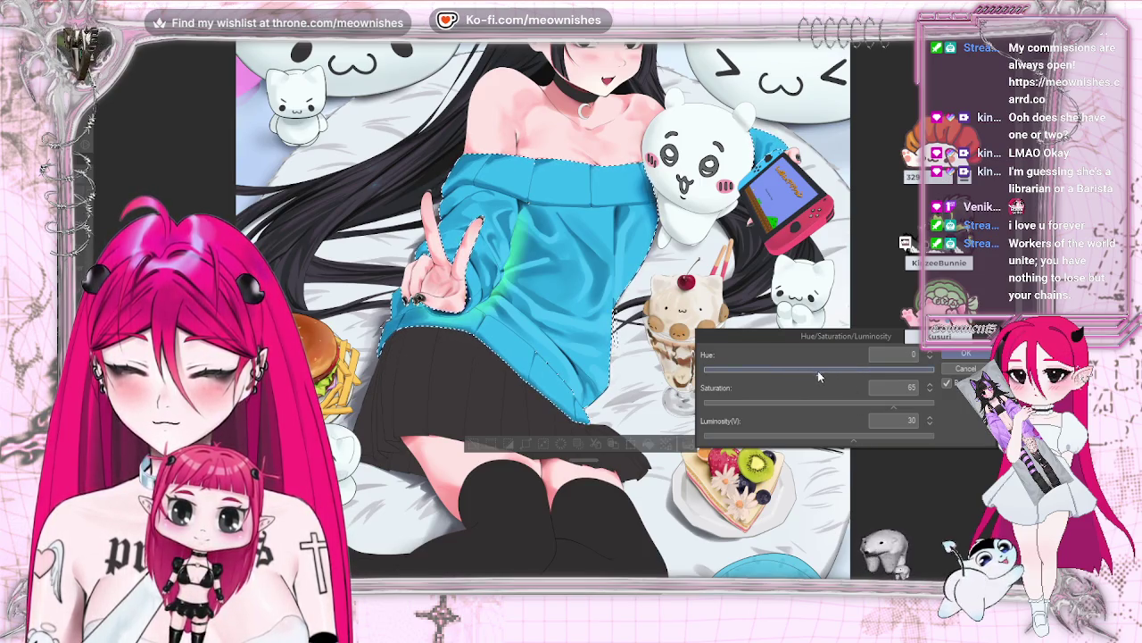
pyautogui.click(965, 353)
pyautogui.hotkey('ctrl', 'd')
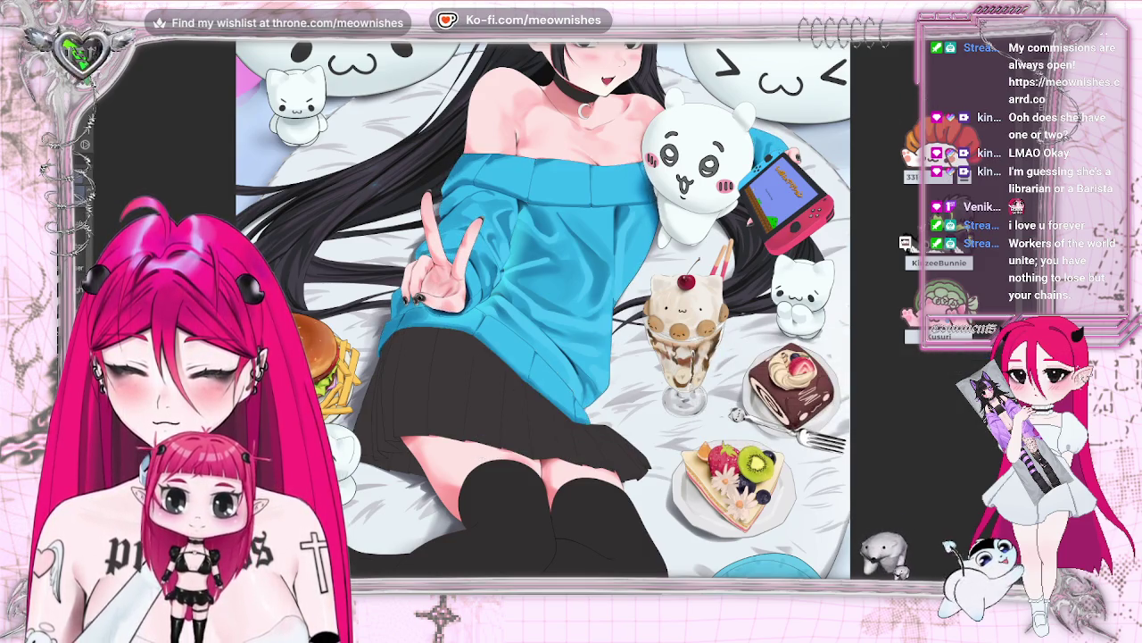
pyautogui.scroll(-1, 543, 310)
pyautogui.scroll(-1, 543, 310)
pyautogui.scroll(1, 543, 309)
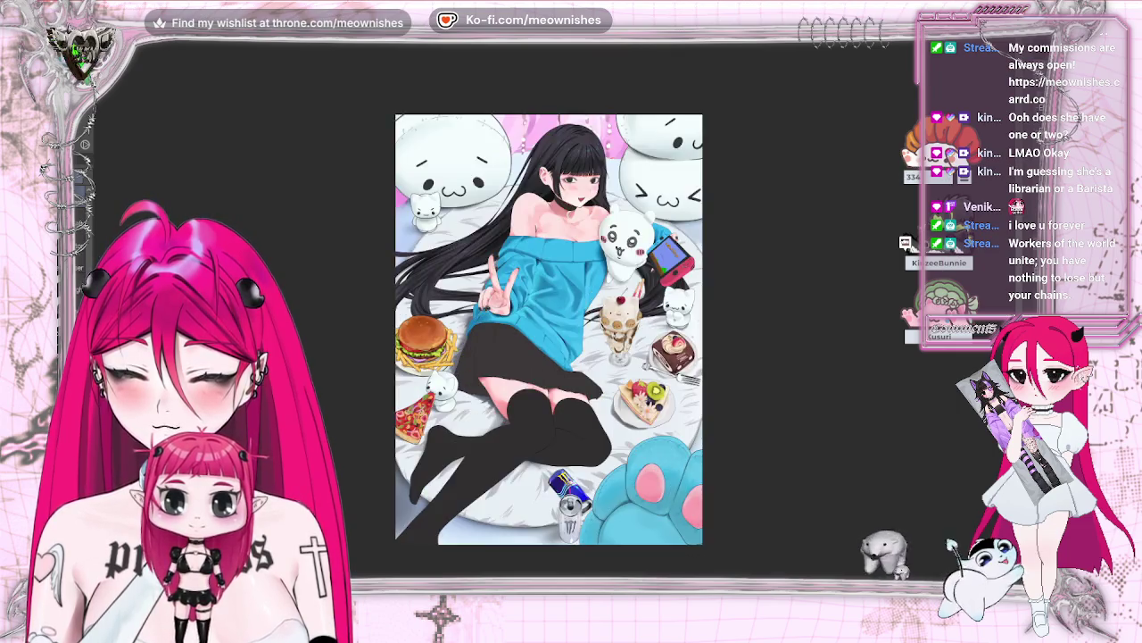
pyautogui.scroll(1, 542, 309)
pyautogui.hotkey('ctrl', 'z')
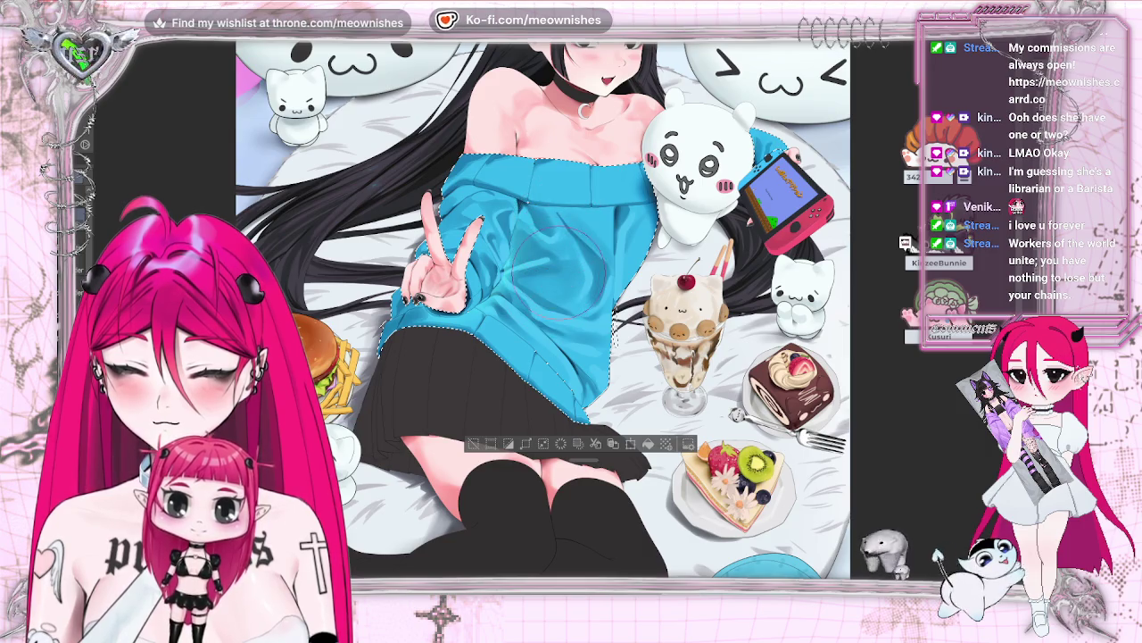
pyautogui.hotkey('ctrl', '0')
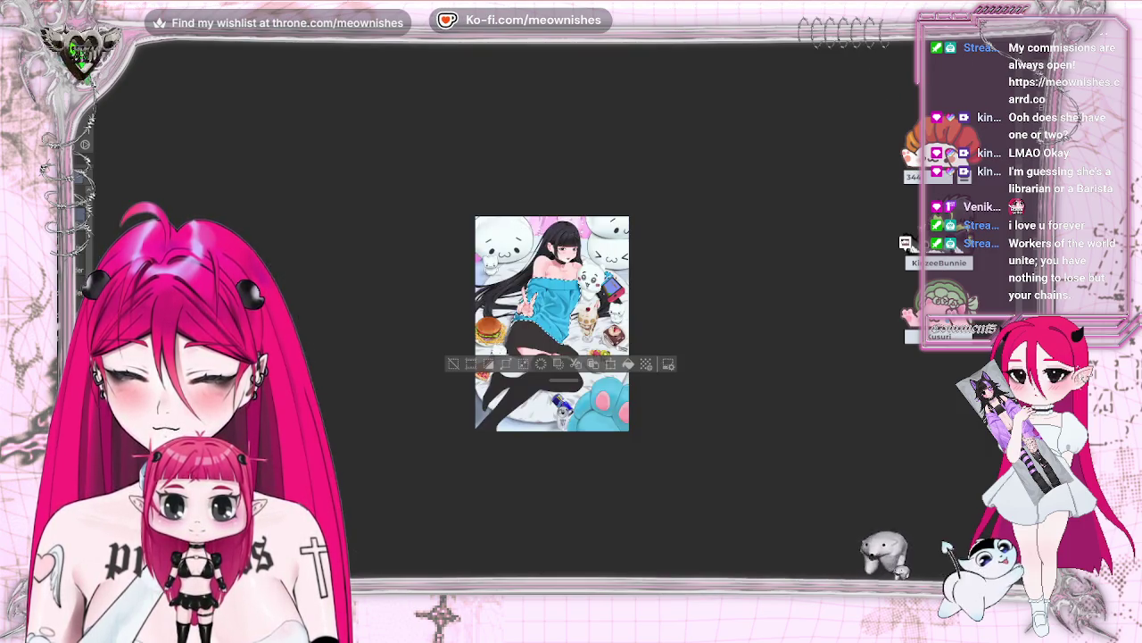
pyautogui.hotkey('ctrl', 'd')
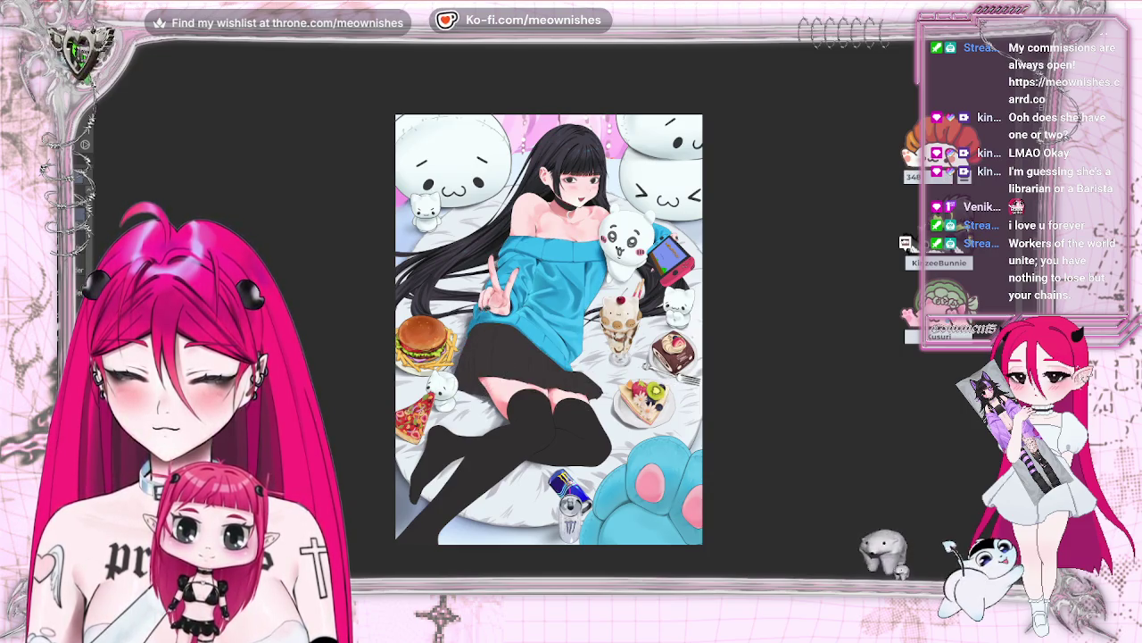
pyautogui.scroll(5, 547, 295)
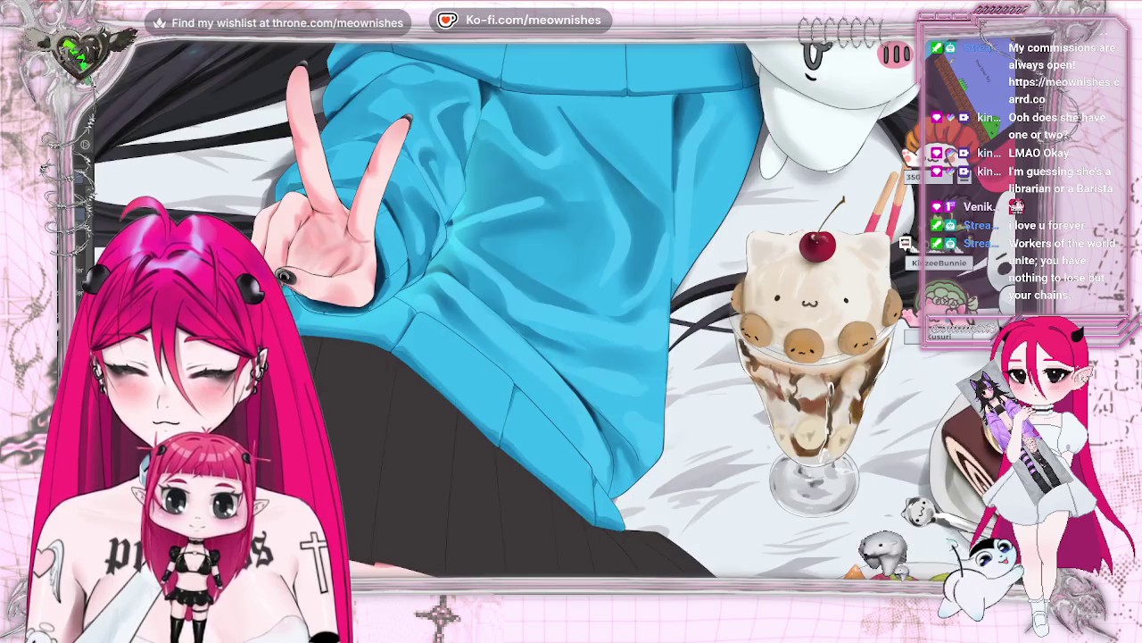
pyautogui.click(536, 223)
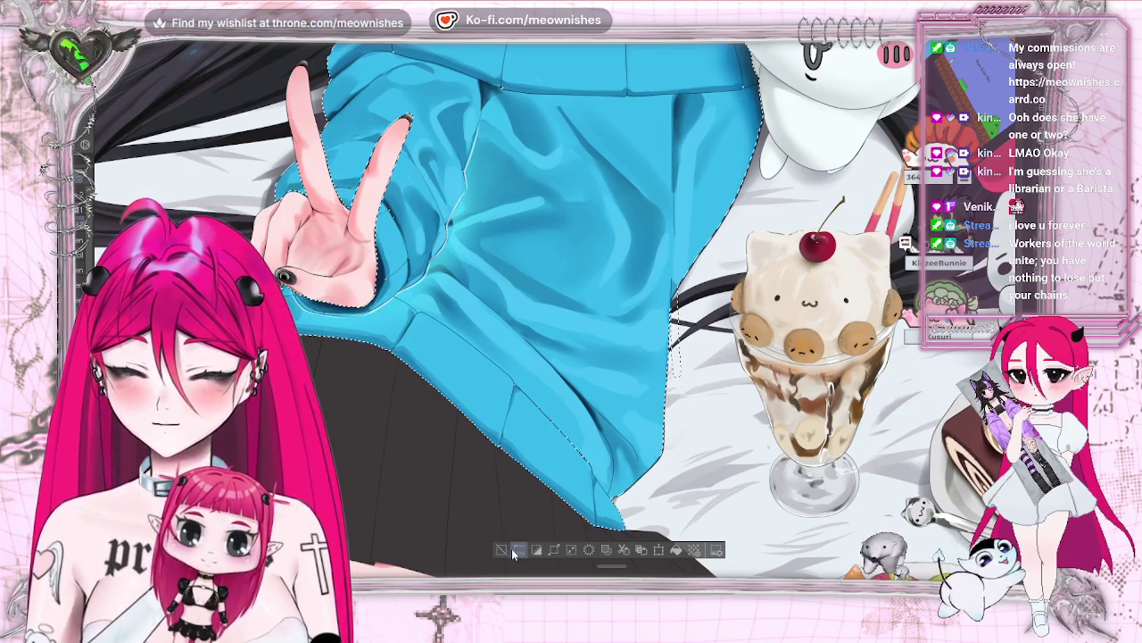
pyautogui.hotkey('ctrl', 'd')
pyautogui.hotkey('ctrl', '0')
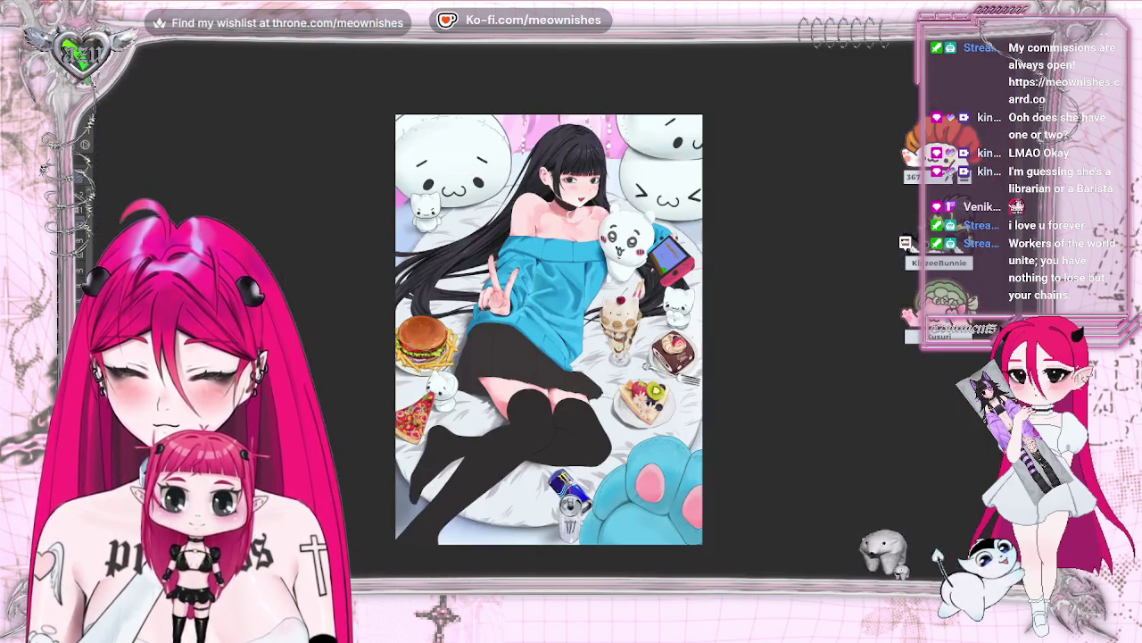
pyautogui.scroll(-2, 549, 326)
pyautogui.scroll(6, 549, 326)
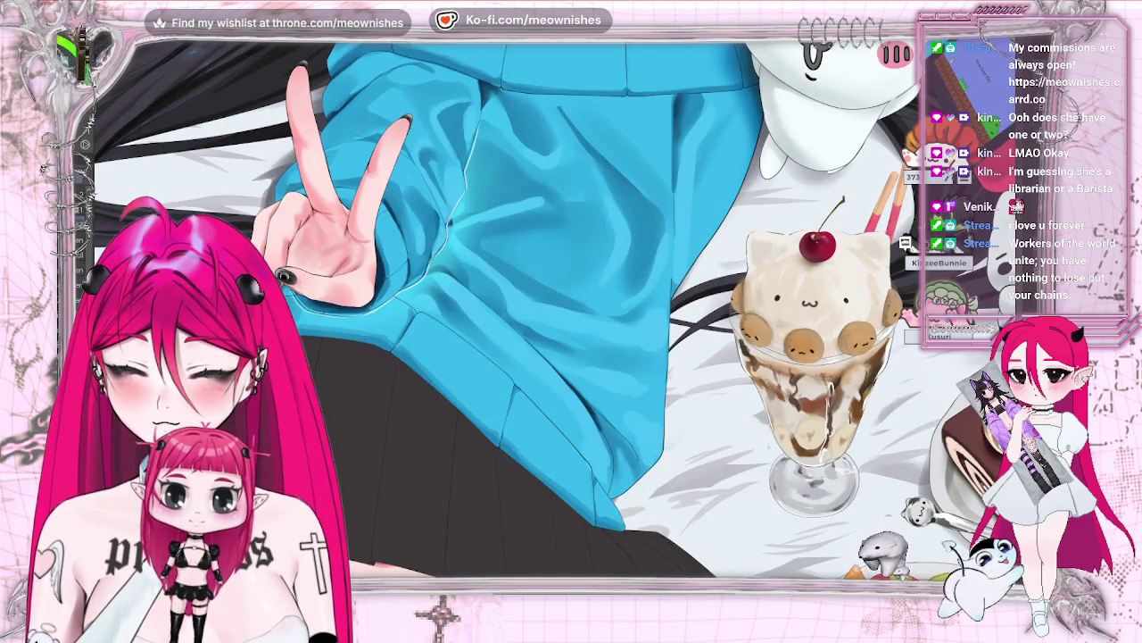
pyautogui.hotkey('ctrl', 'shift', 'd')
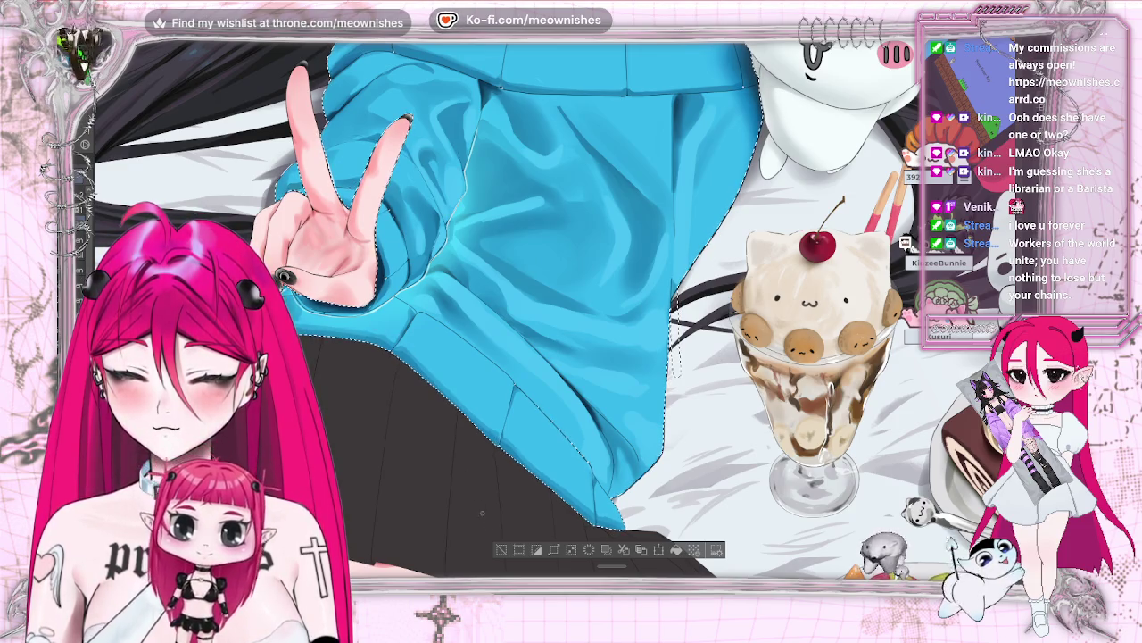
pyautogui.hotkey('ctrl', 'd')
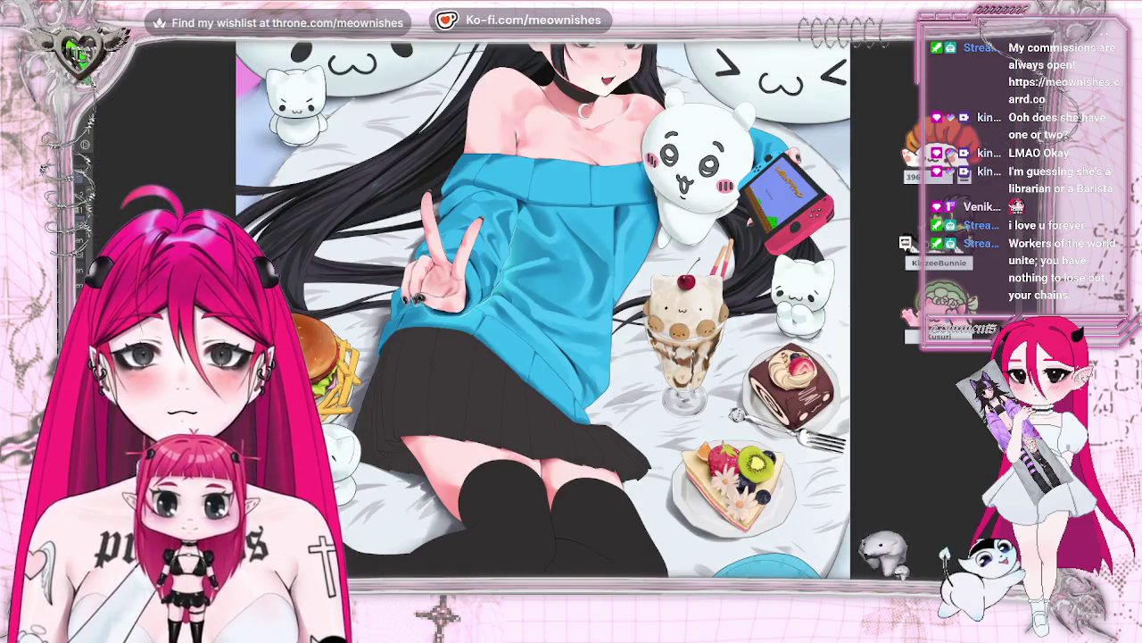
pyautogui.press('m')
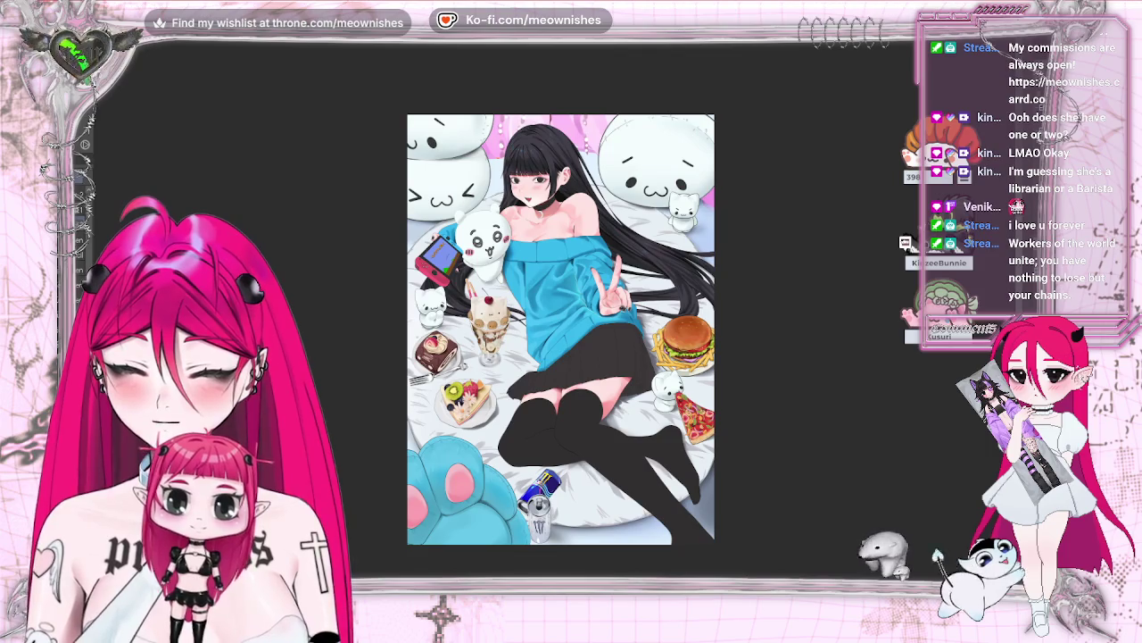
pyautogui.press('m')
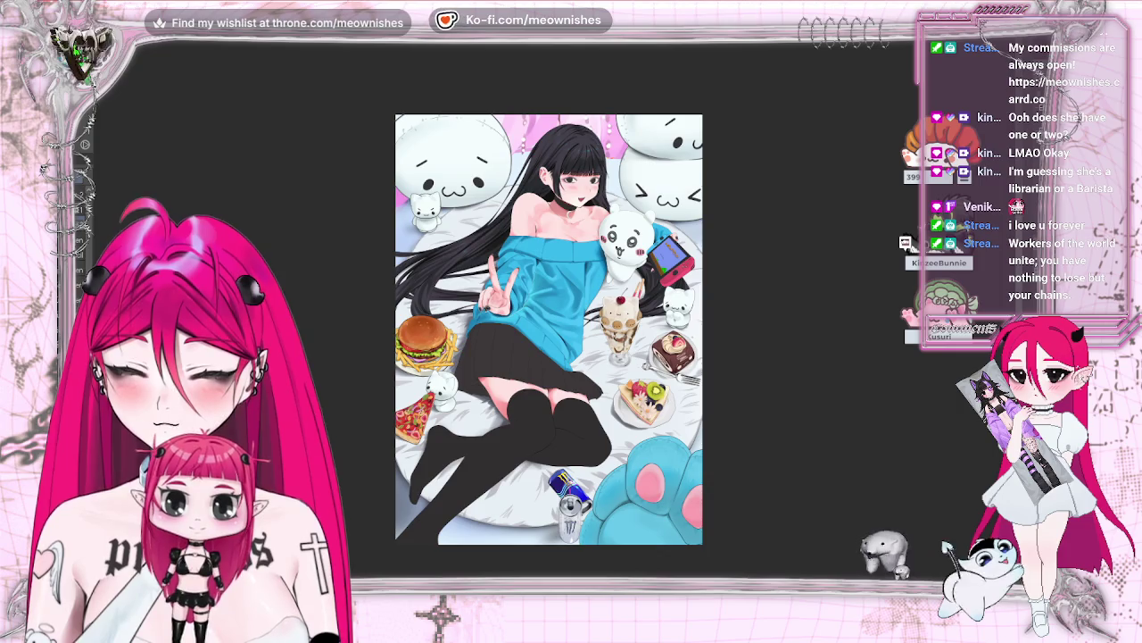
pyautogui.hotkey('ctrl', '-')
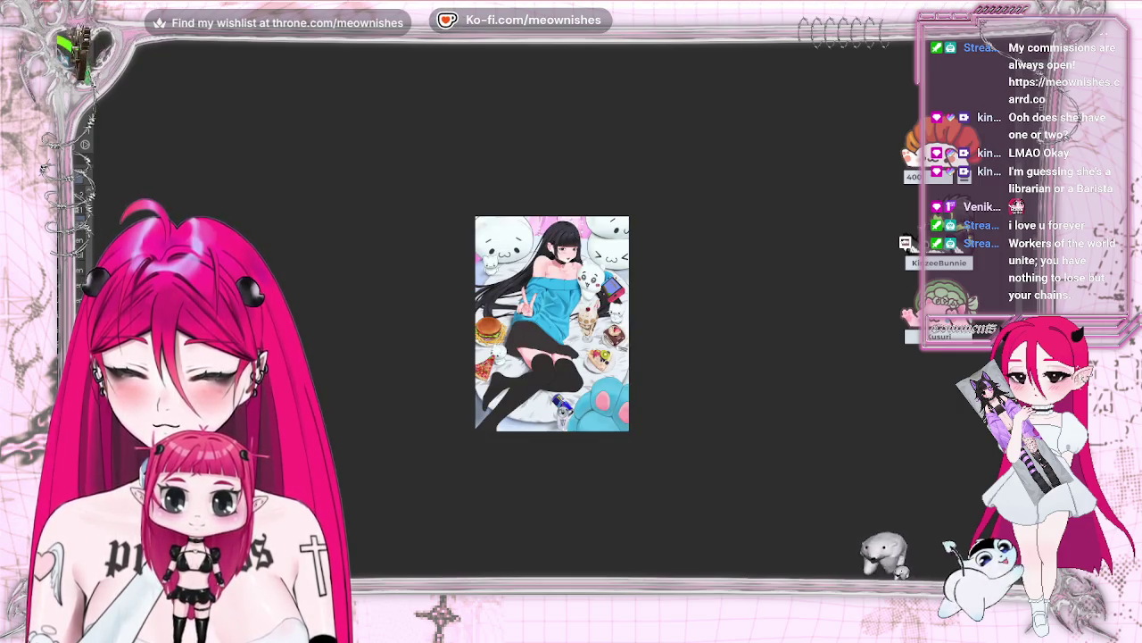
pyautogui.hotkey('ctrl', '+')
pyautogui.hotkey('ctrl', '+')
pyautogui.hotkey('ctrl', '+')
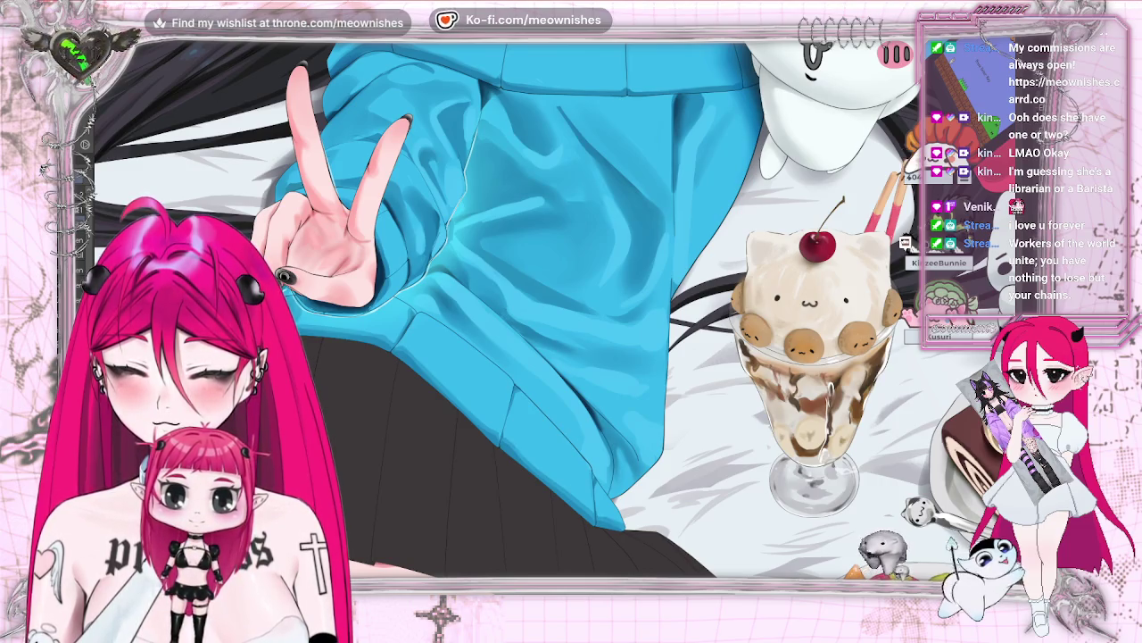
pyautogui.hotkey('ctrl', 'shift', 'd')
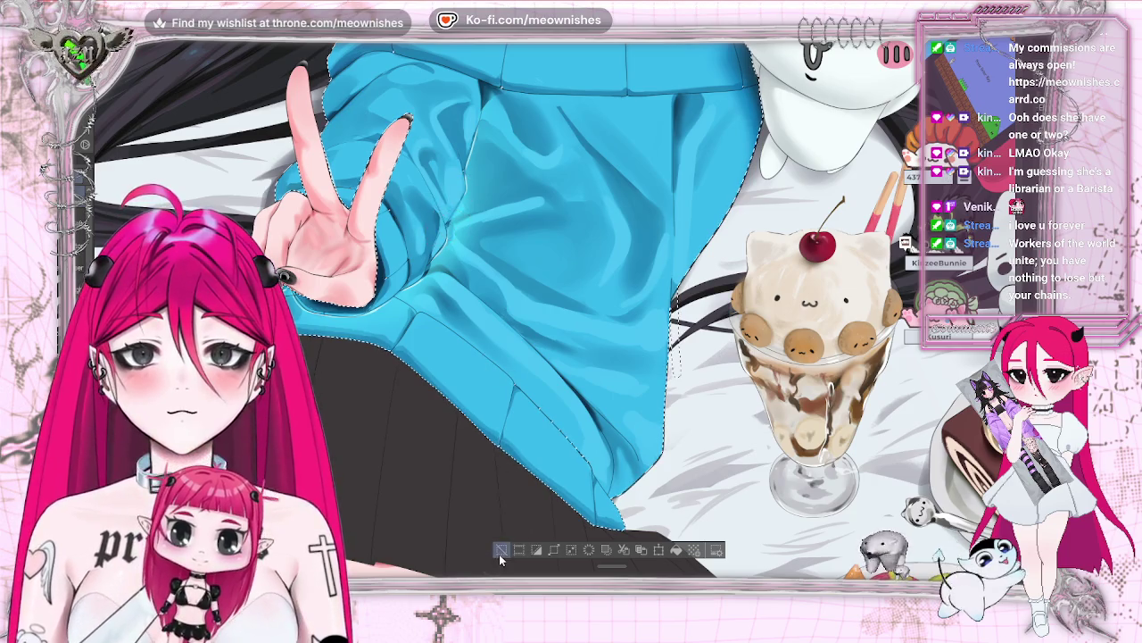
pyautogui.hotkey('ctrl', 'd')
pyautogui.hotkey('ctrl', '0')
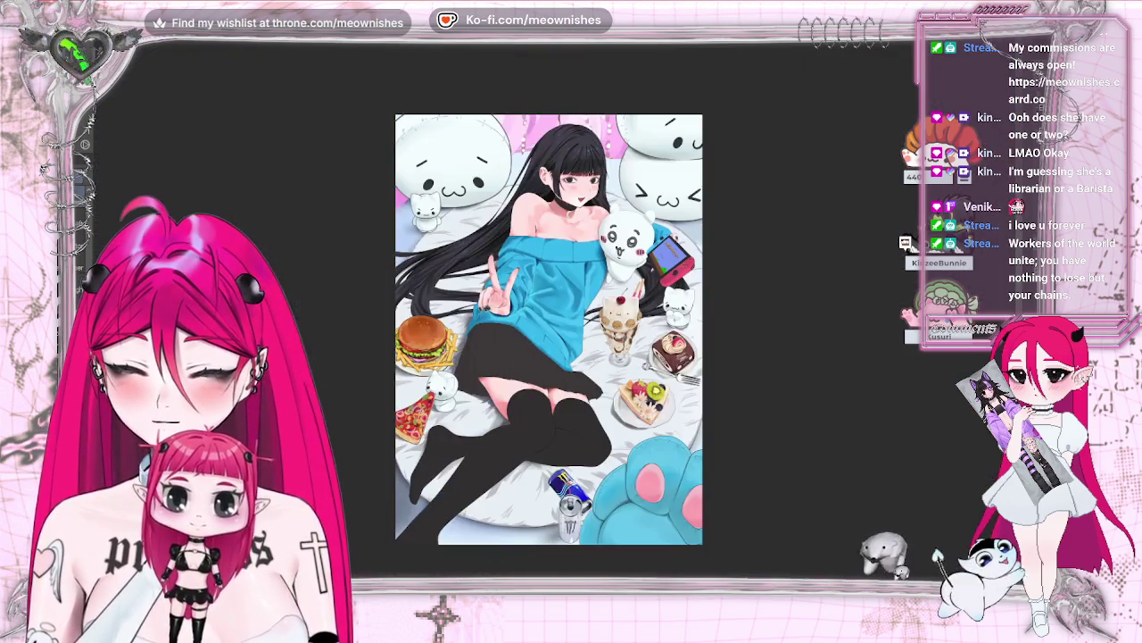
pyautogui.hotkey('ctrl', '+')
pyautogui.hotkey('ctrl', '0')
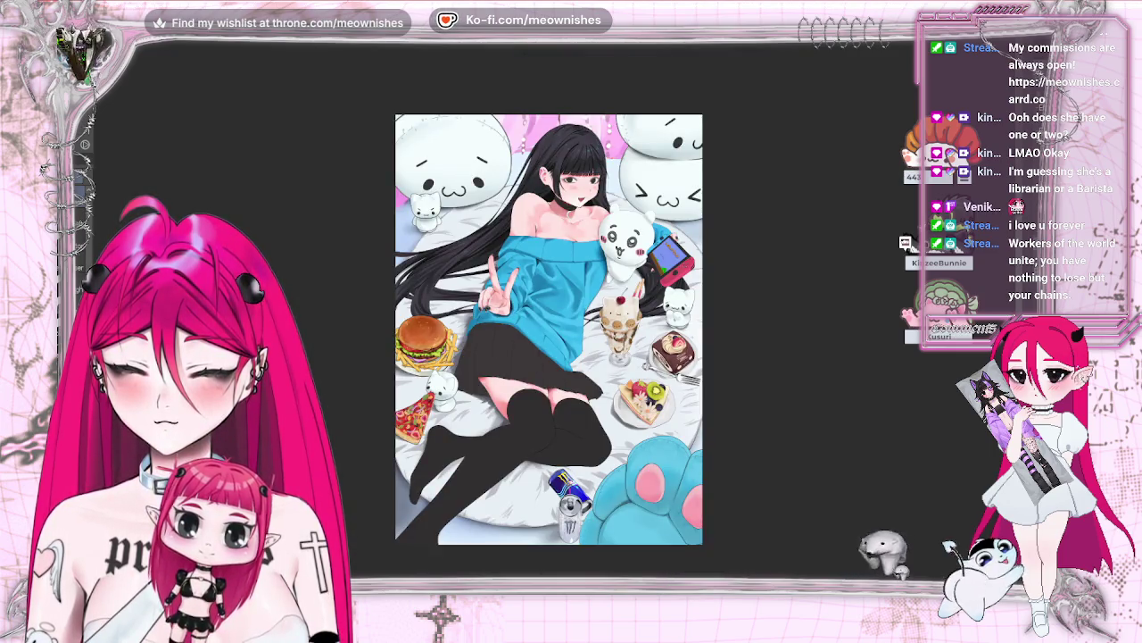
pyautogui.hotkey('ctrl', '-')
pyautogui.hotkey('ctrl', '0')
pyautogui.hotkey('ctrl', '+')
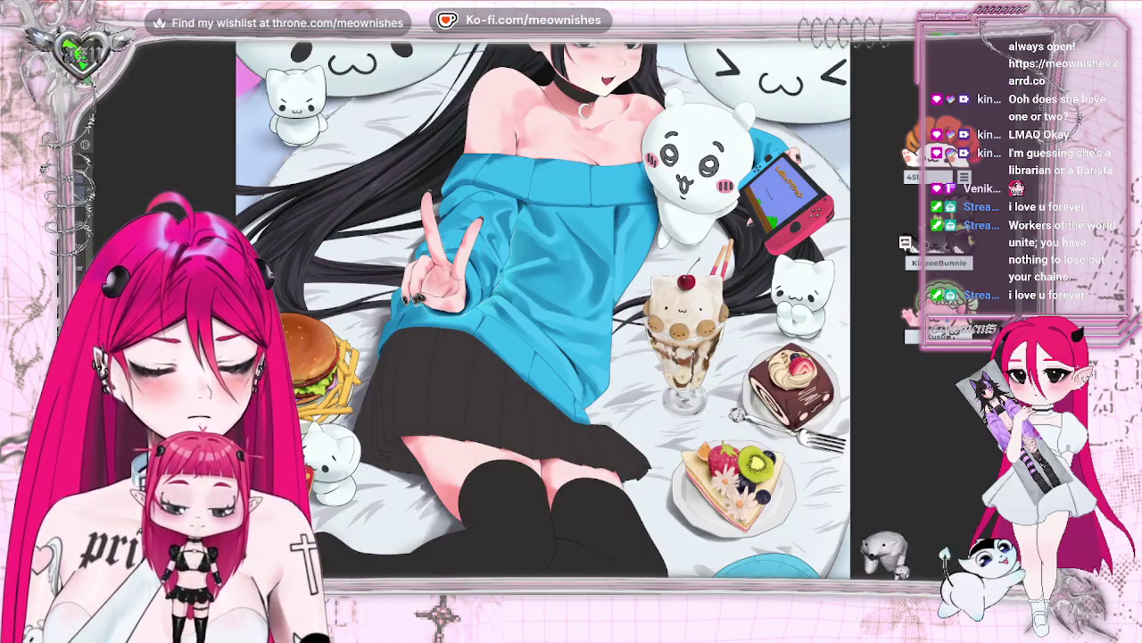
pyautogui.hotkey('ctrl', '0')
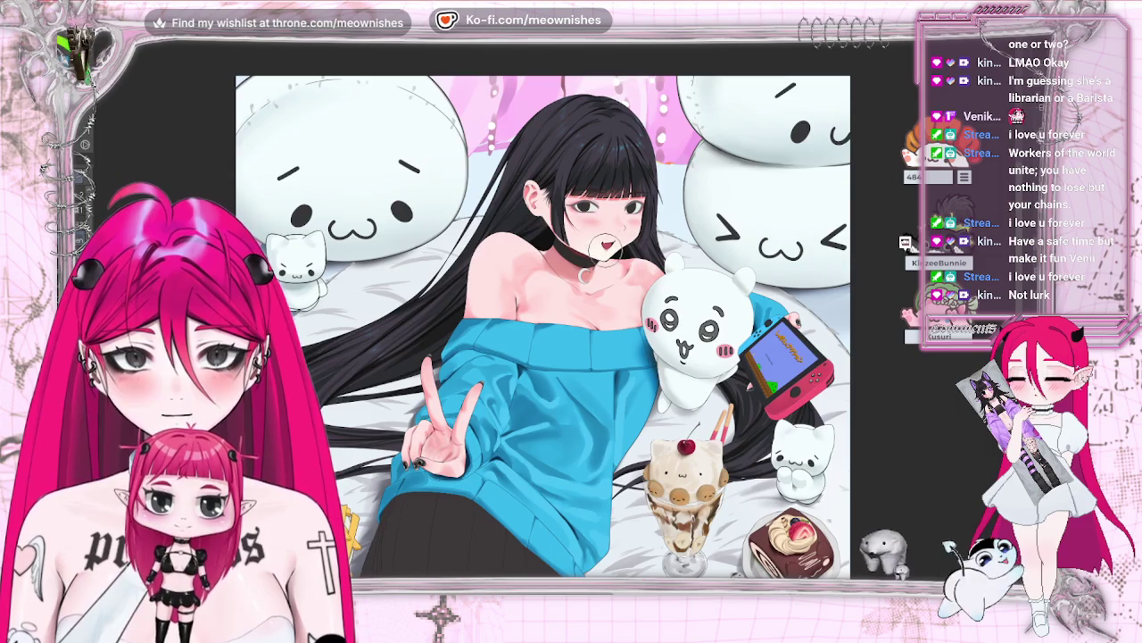
# - Hand-letter 'B' and 'R' in black across the left mochi plushie's face
pyautogui.moveTo(329, 179)
pyautogui.mouseDown()
pyautogui.moveTo(332, 165)
pyautogui.moveTo(353, 199)
pyautogui.mouseUp()
pyautogui.moveTo(353, 152)
pyautogui.mouseDown()
pyautogui.moveTo(372, 161)
pyautogui.moveTo(355, 178)
pyautogui.moveTo(375, 200)
pyautogui.moveTo(398, 161)
pyautogui.moveTo(382, 177)
pyautogui.moveTo(400, 191)
pyautogui.mouseUp()
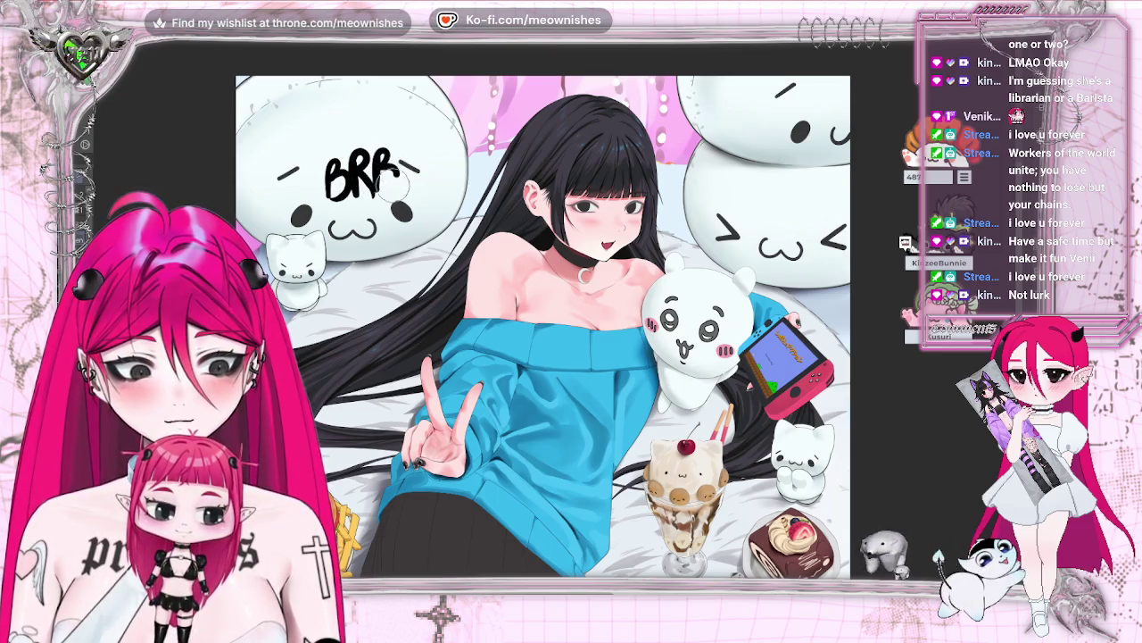
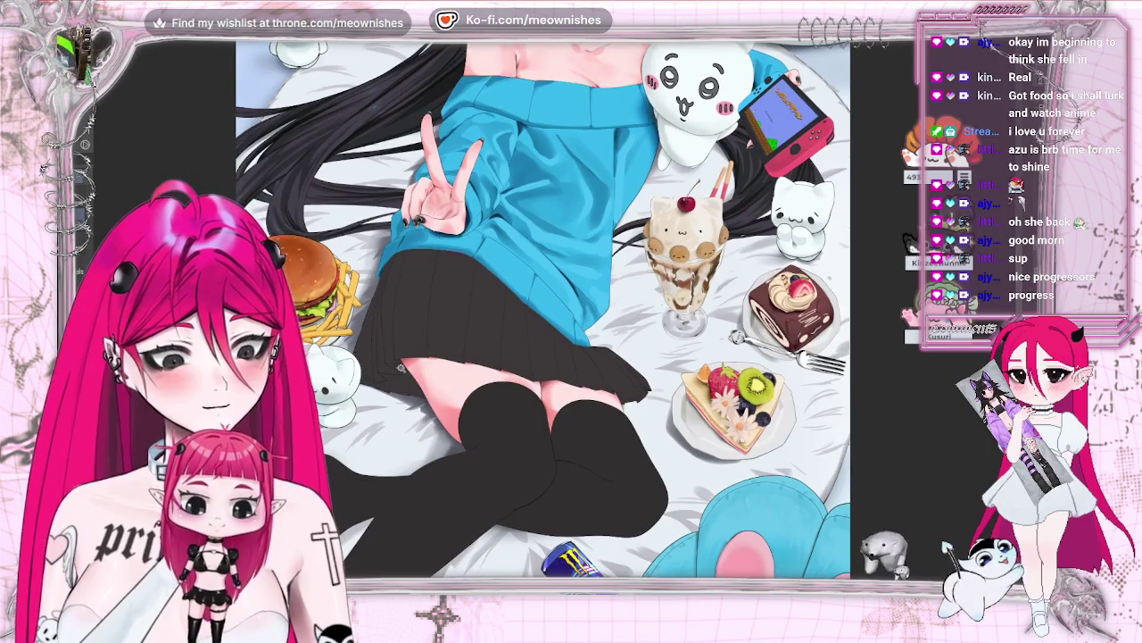
# - Auto-select the skirt and thigh area, paint the skirt inside it, compare with undo, then deselect
pyautogui.click(406, 385)
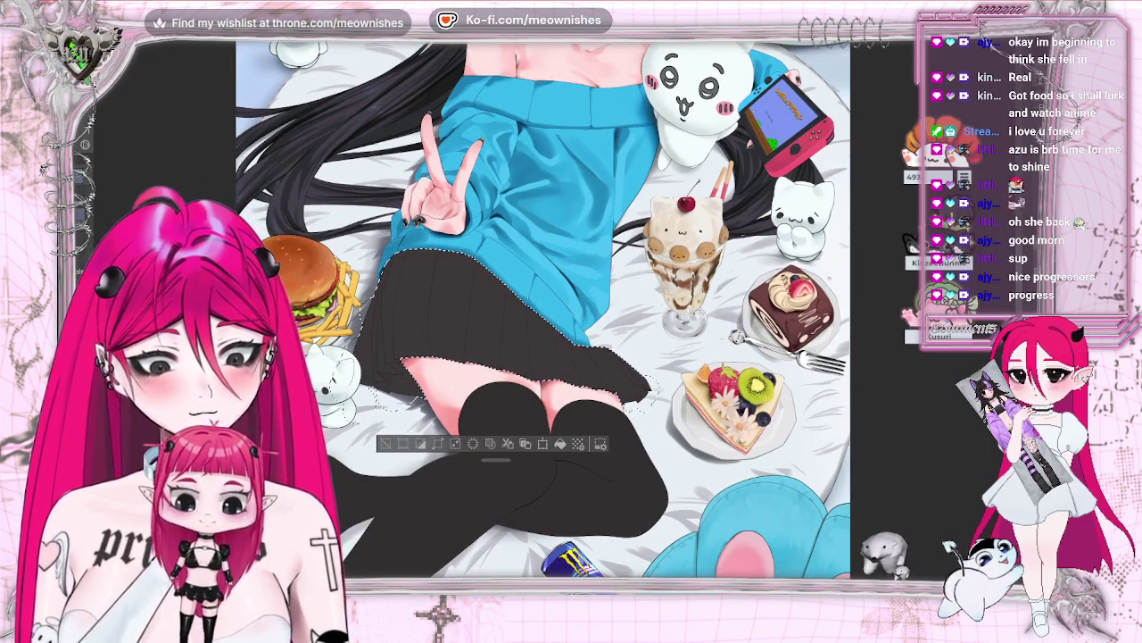
pyautogui.moveTo(444, 299); pyautogui.dragTo(469, 282)
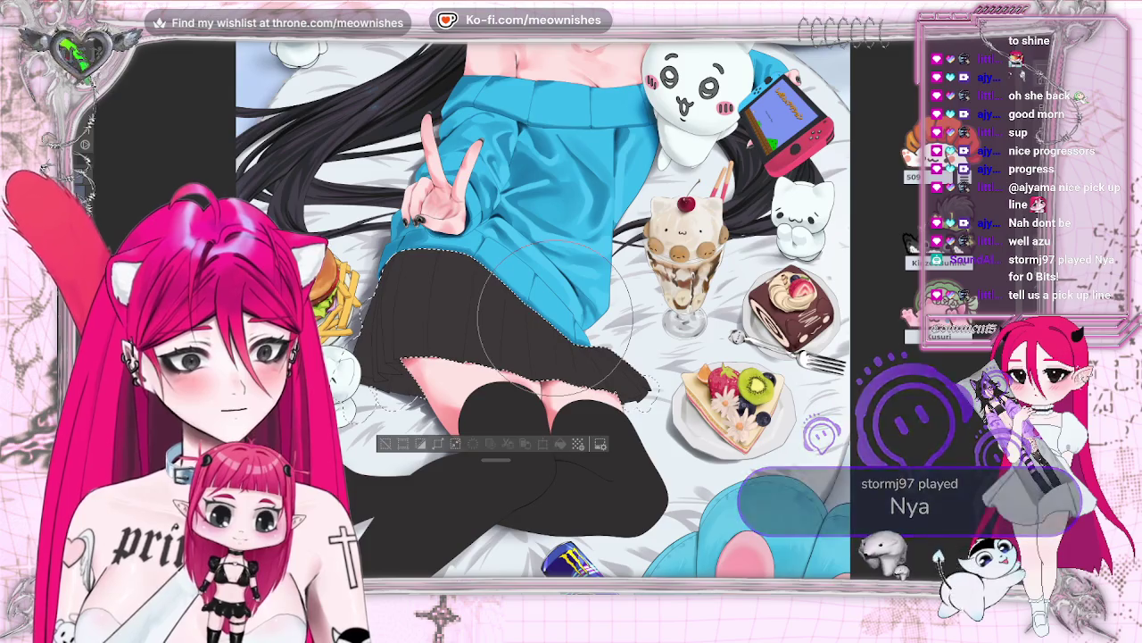
pyautogui.press('Delete')
pyautogui.hotkey('ctrl', 'z')
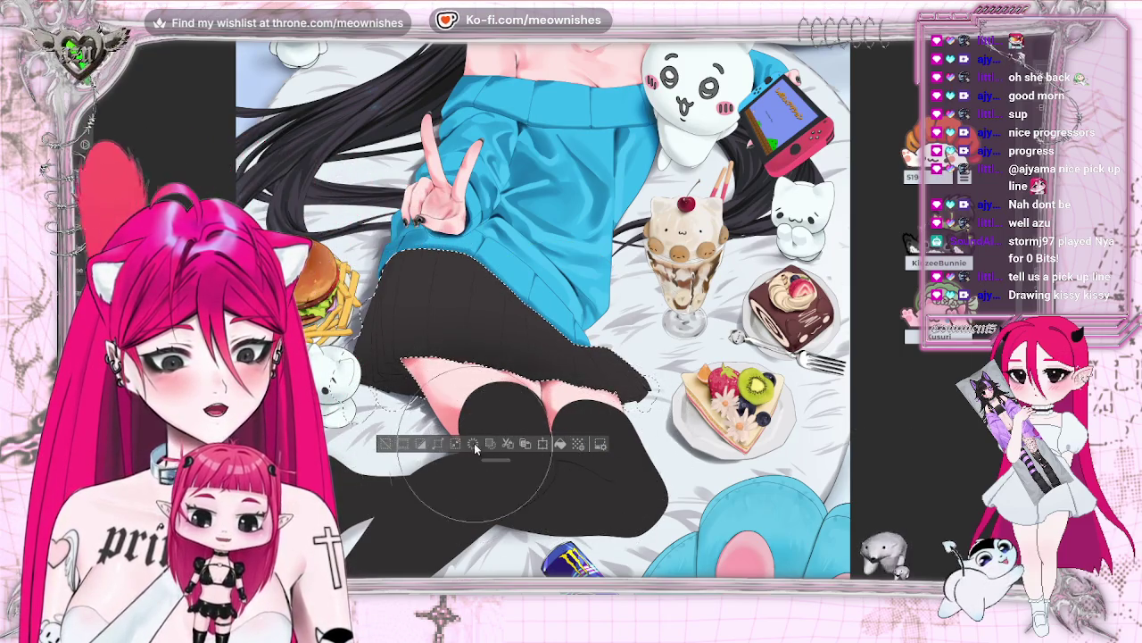
pyautogui.click(385, 443)
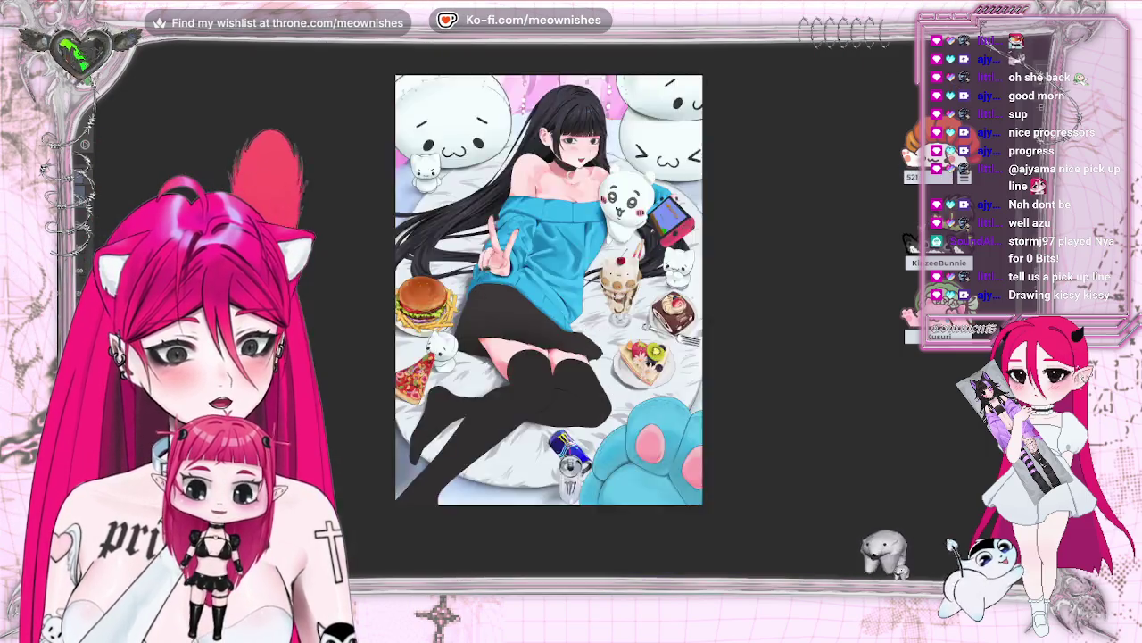
# - Fit the canvas to the window, auto-select the black skirt again and zoom in on it
pyautogui.scroll(-5, 552, 303)
pyautogui.hotkey('ctrl', '0')
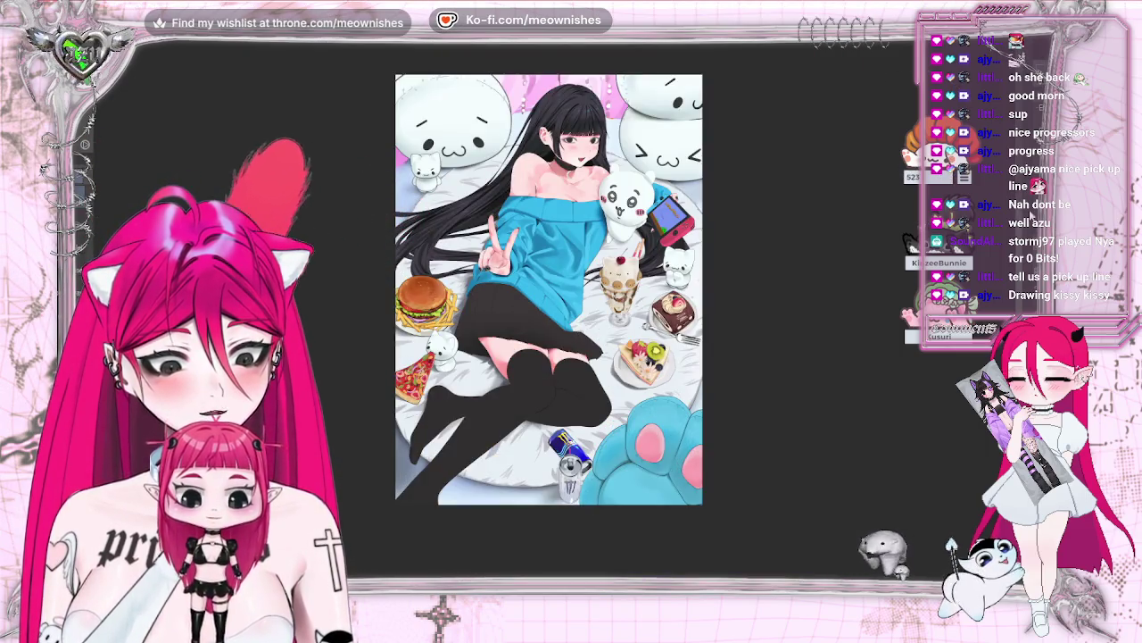
pyautogui.scroll(2, 869, 195)
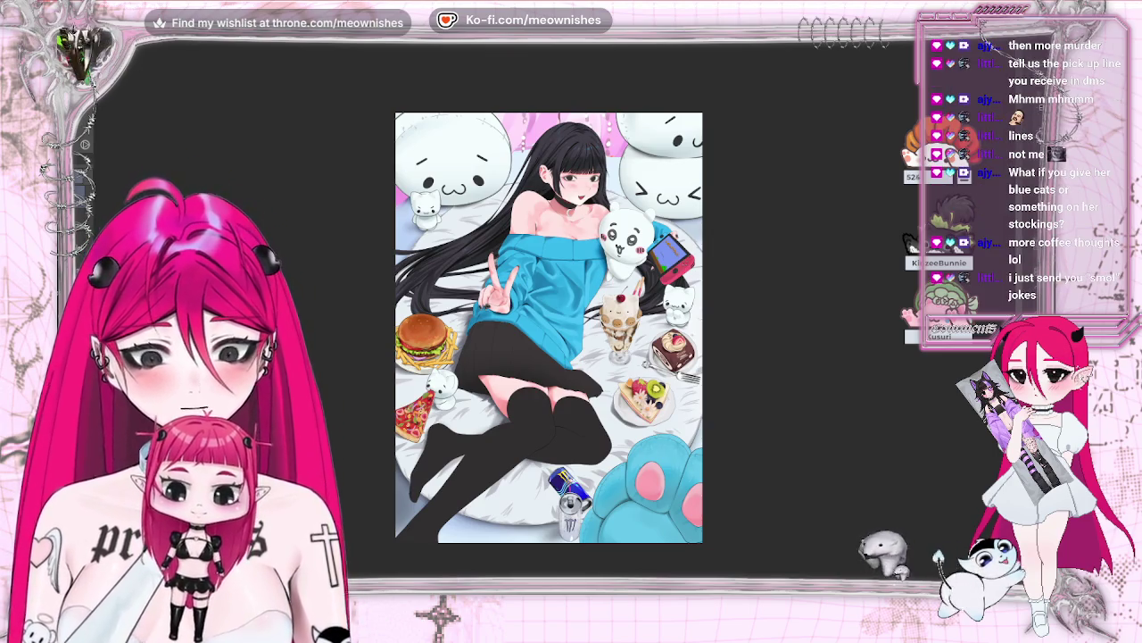
pyautogui.click(527, 357)
pyautogui.scroll(2, 553, 292)
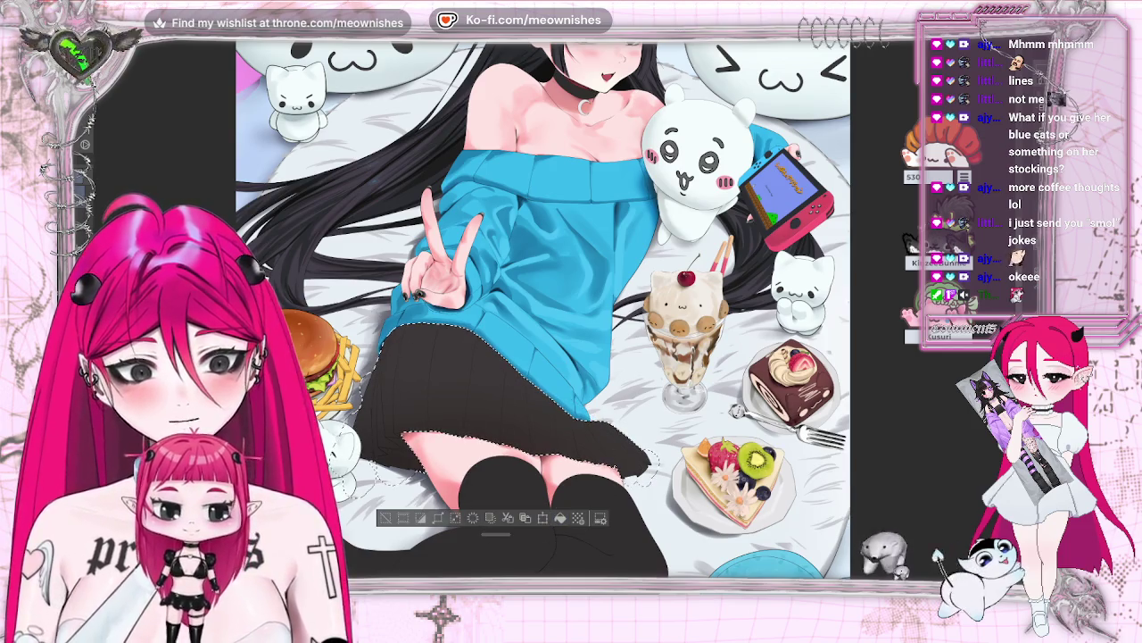
pyautogui.scroll(-3, 543, 309)
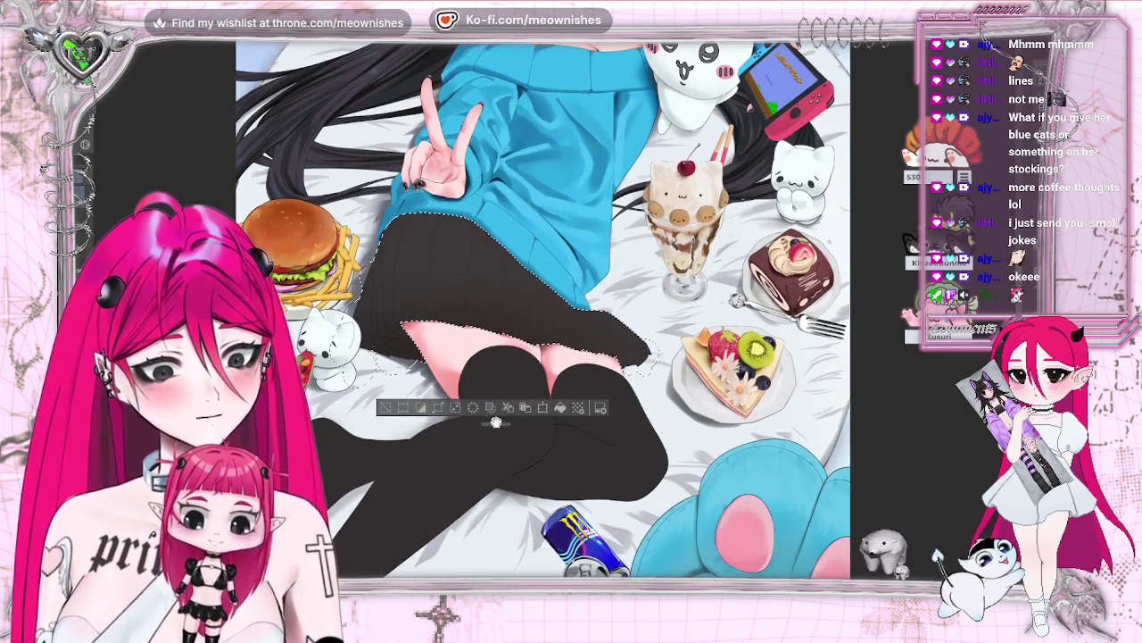
pyautogui.moveTo(497, 421); pyautogui.dragTo(356, 520)
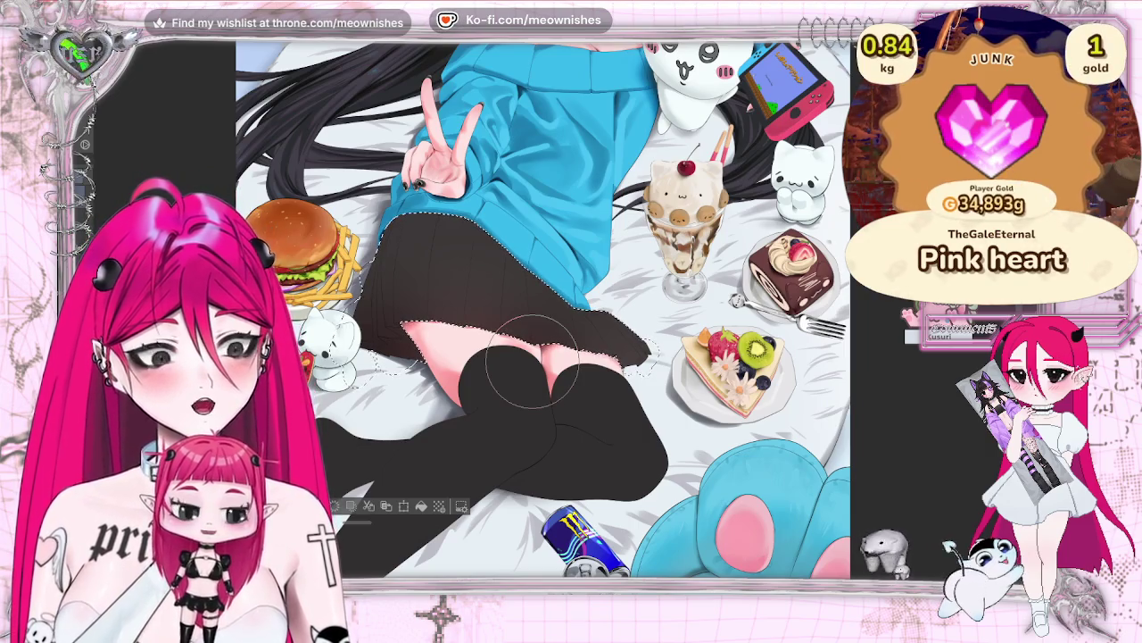
pyautogui.hotkey('ctrl', '0')
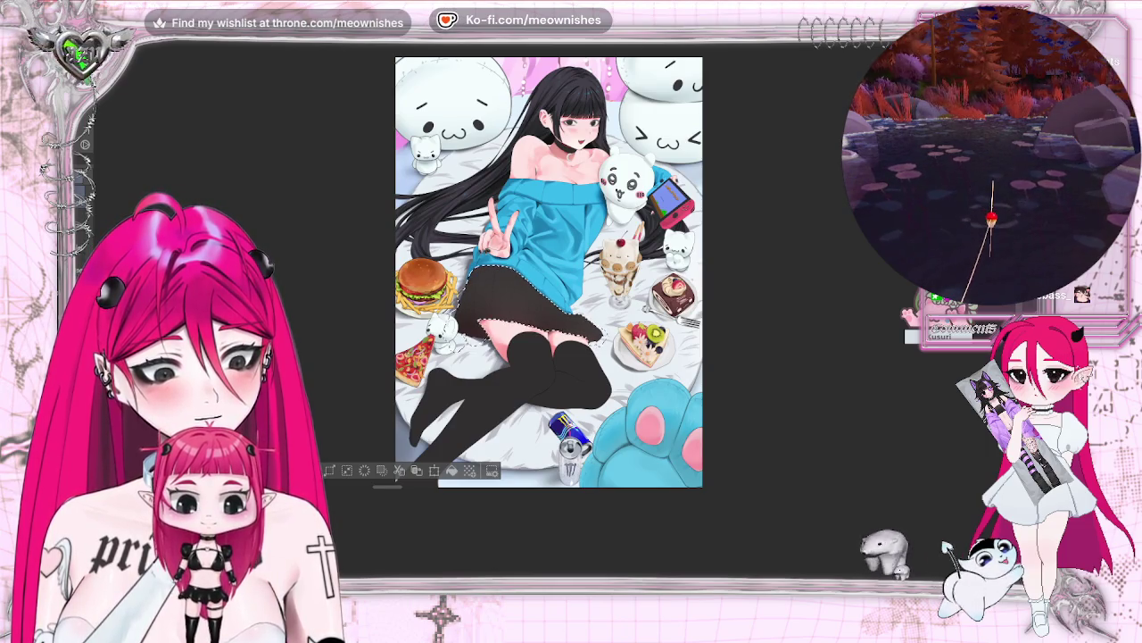
pyautogui.hotkey('ctrl', '-')
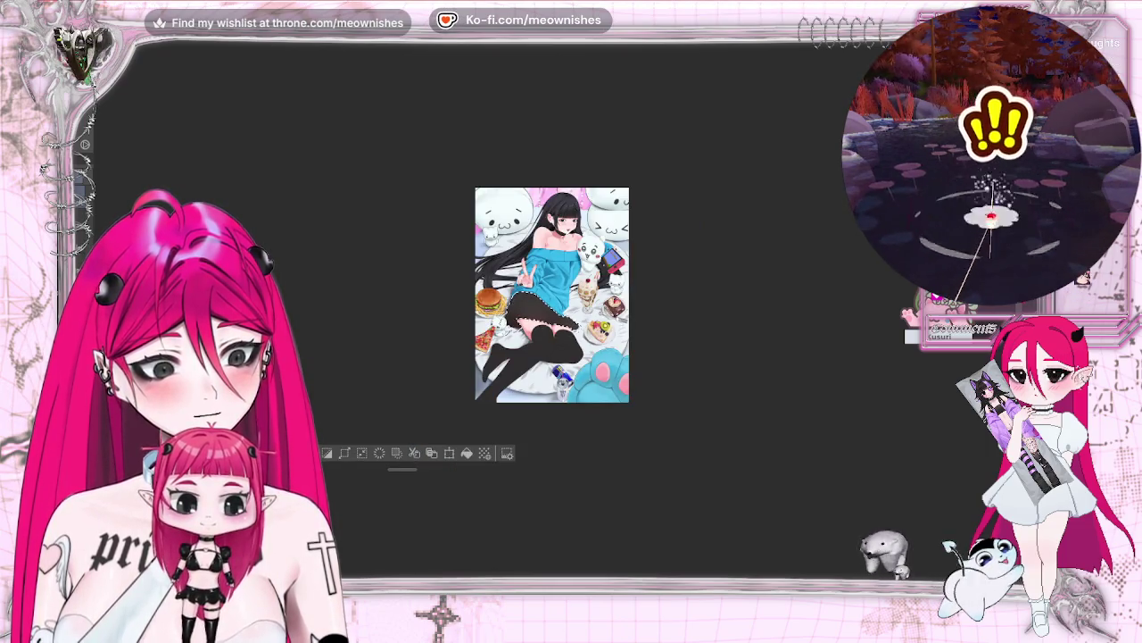
pyautogui.hotkey('ctrl', '+')
pyautogui.hotkey('ctrl', '+')
pyautogui.hotkey('ctrl', '+')
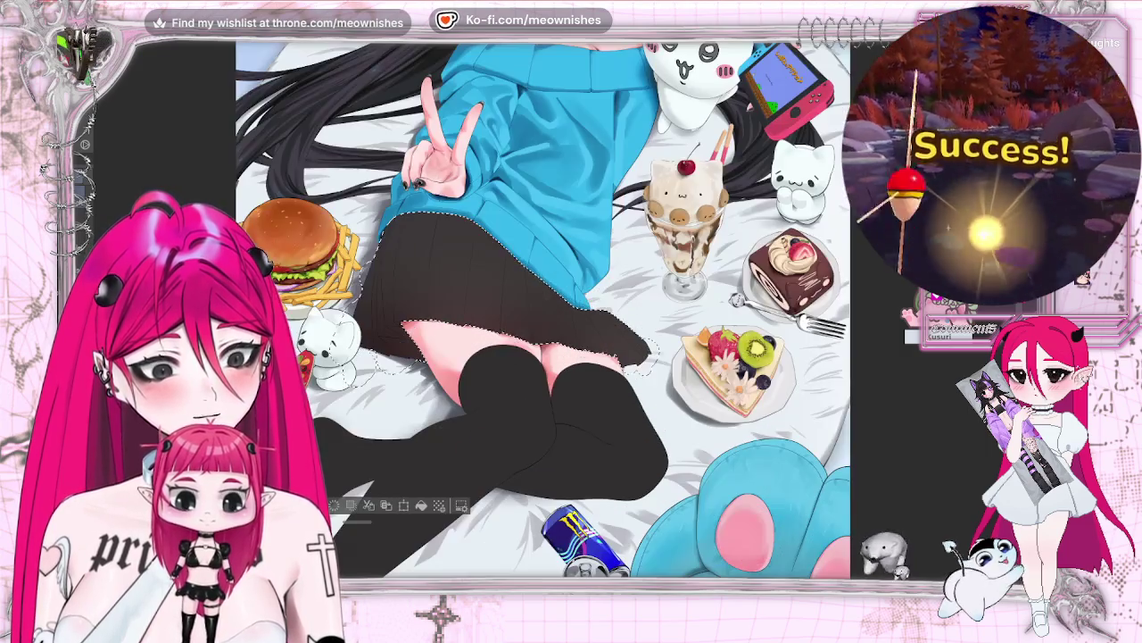
pyautogui.hotkey('ctrl', '+')
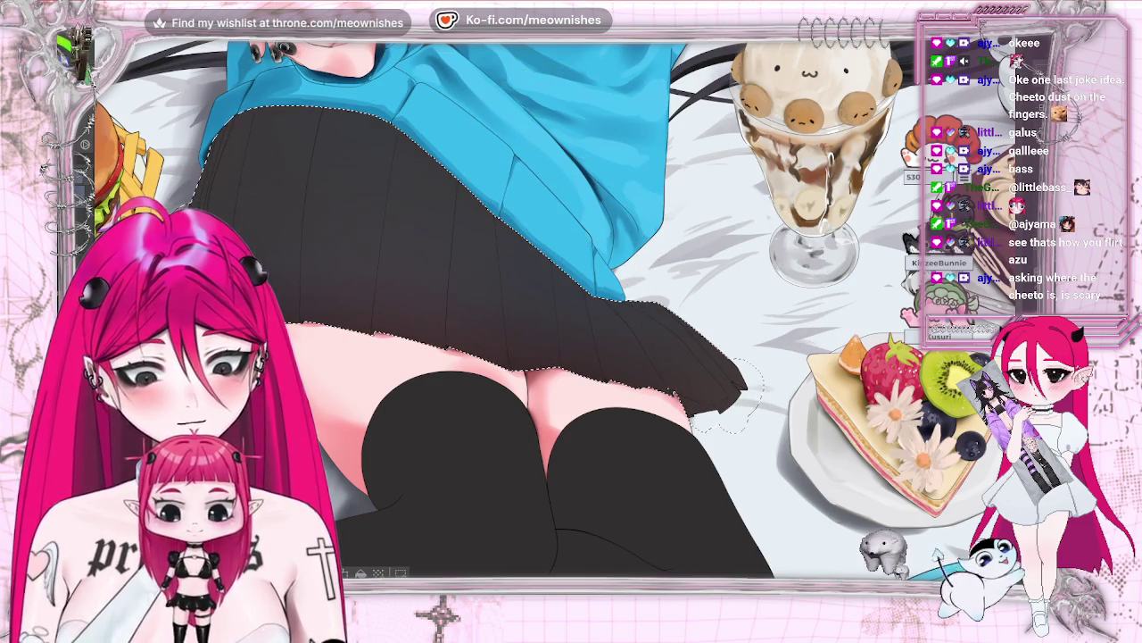
pyautogui.scroll(-2, 558, 152)
pyautogui.scroll(-2, 558, 151)
pyautogui.scroll(2, 559, 324)
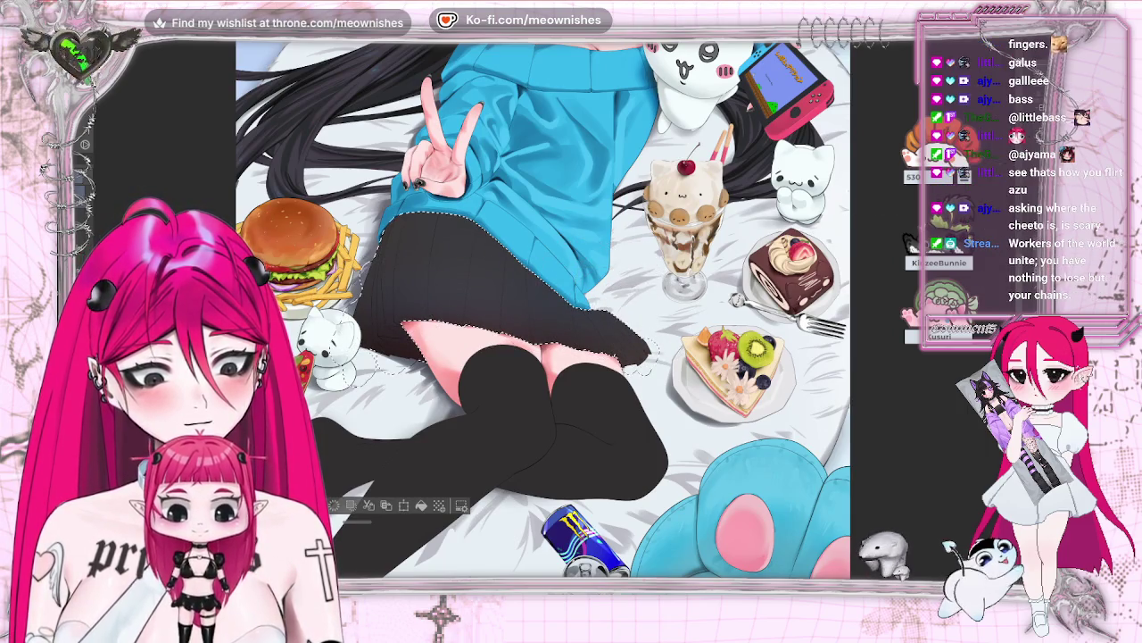
pyautogui.scroll(-2, 554, 331)
pyautogui.press('h')
pyautogui.press('h')
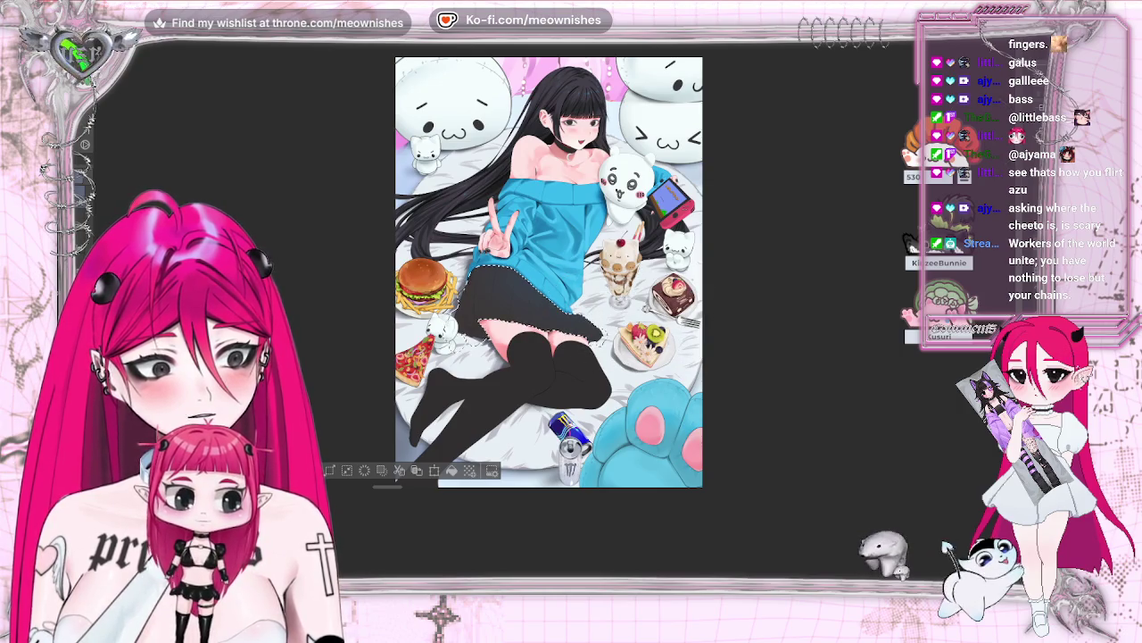
pyautogui.scroll(2, 553, 330)
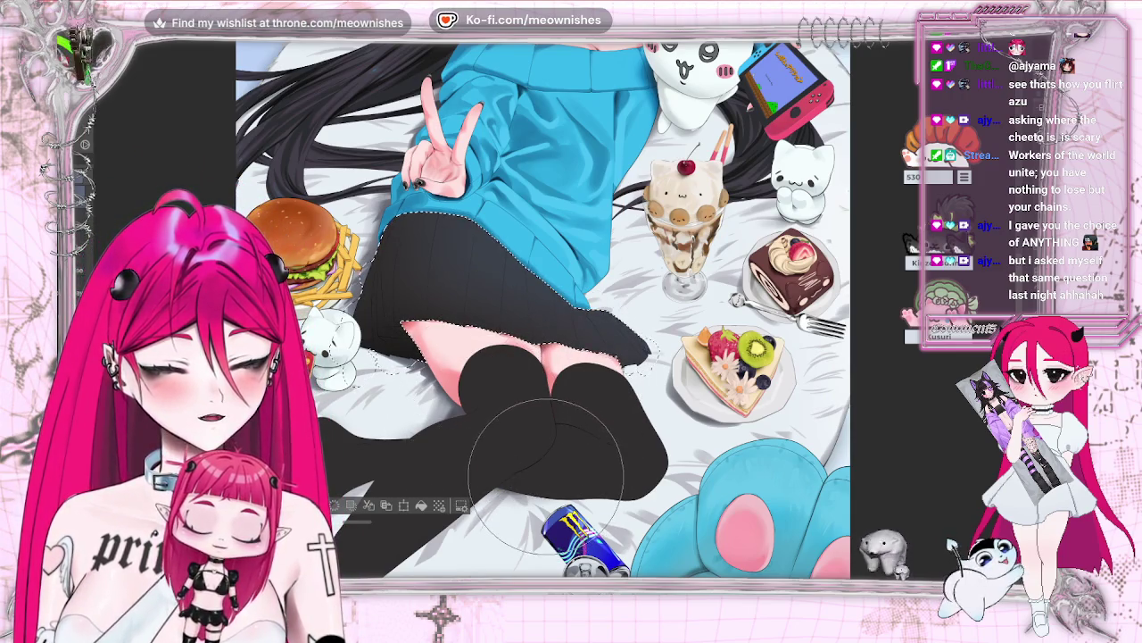
pyautogui.moveTo(545, 476); pyautogui.dragTo(535, 420)
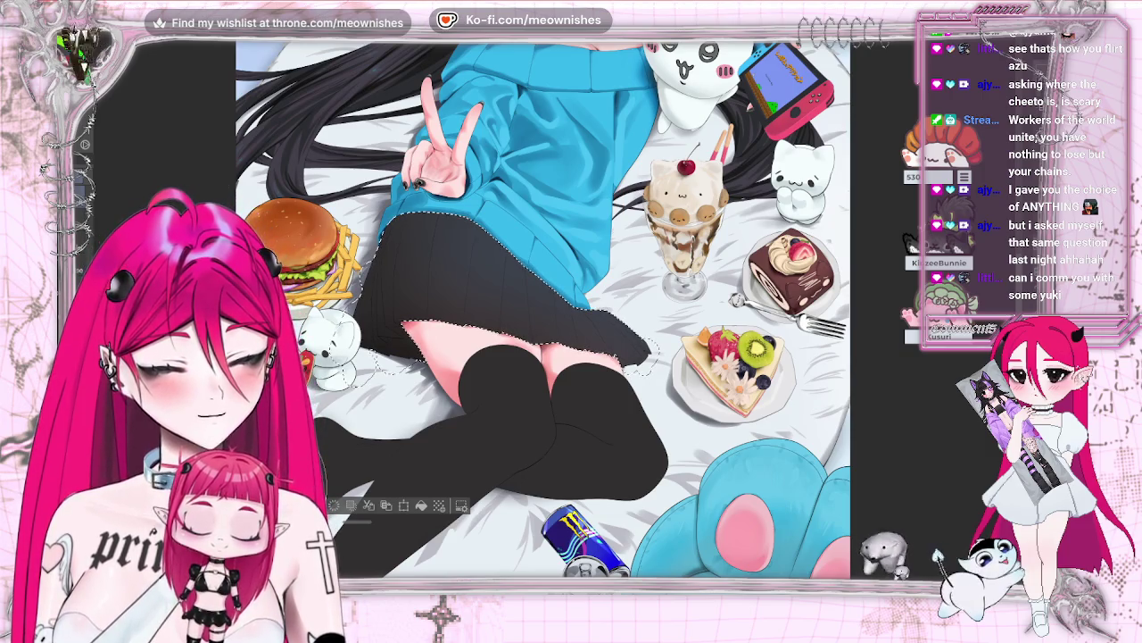
pyautogui.hotkey('ctrl', 'd')
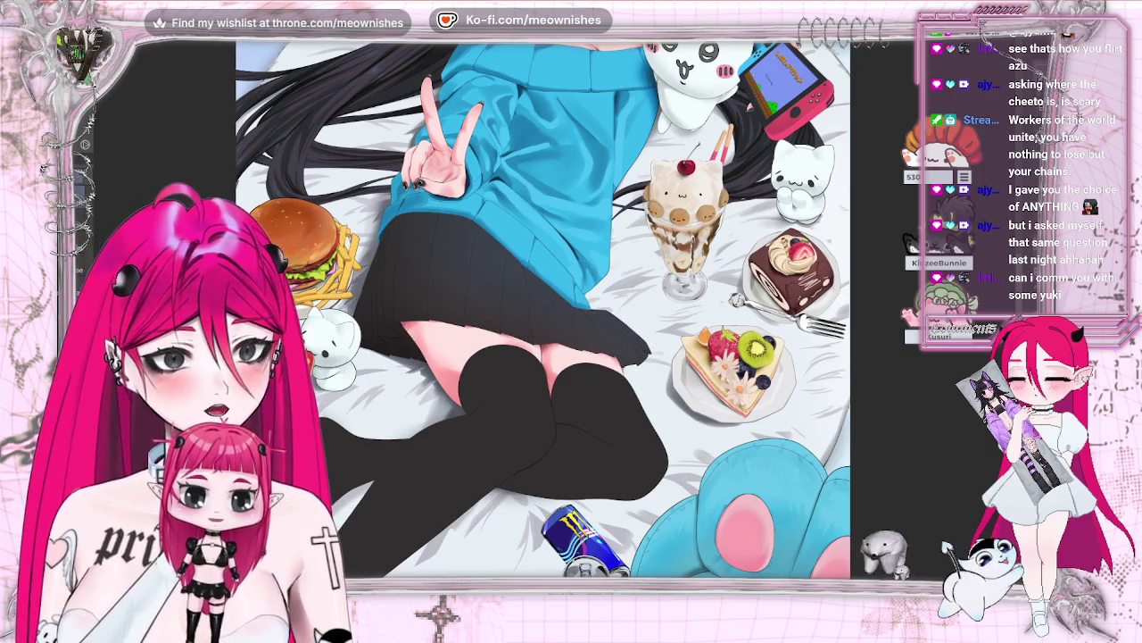
pyautogui.hotkey('ctrl', '0')
pyautogui.scroll(3, 536, 334)
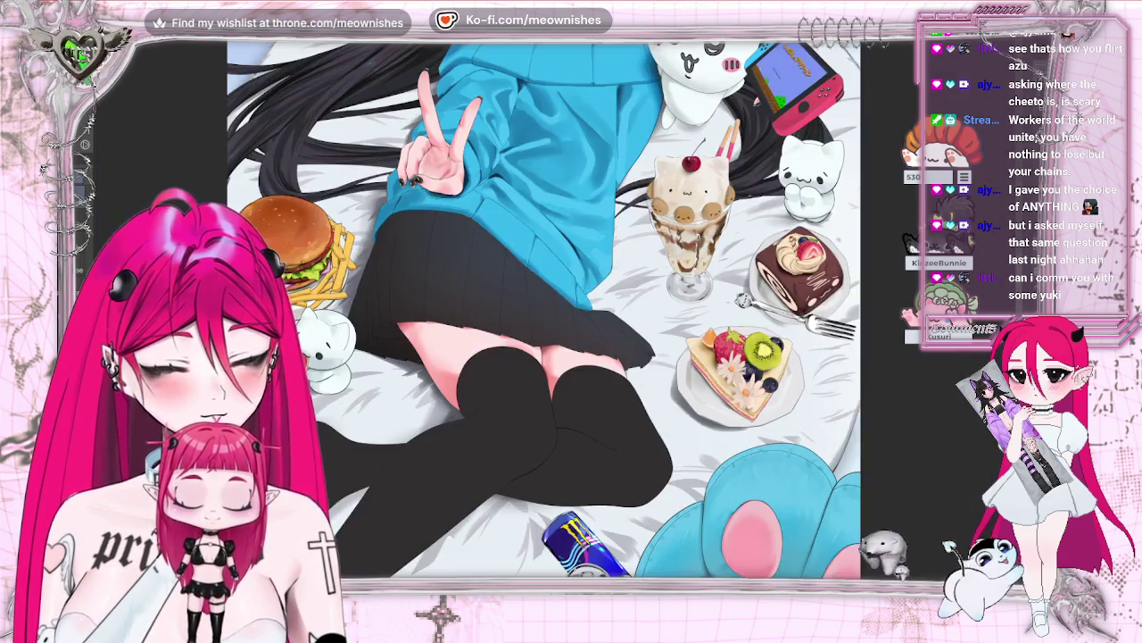
pyautogui.scroll(3, 536, 334)
pyautogui.hotkey('ctrl', 'shift', 'd')
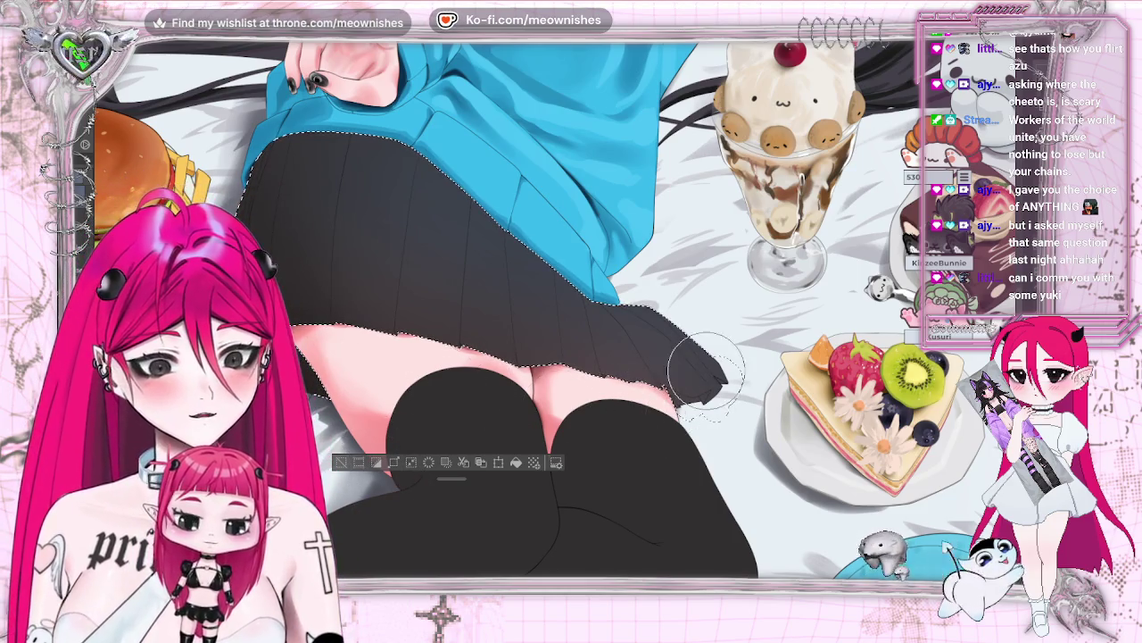
pyautogui.scroll(2, 562, 384)
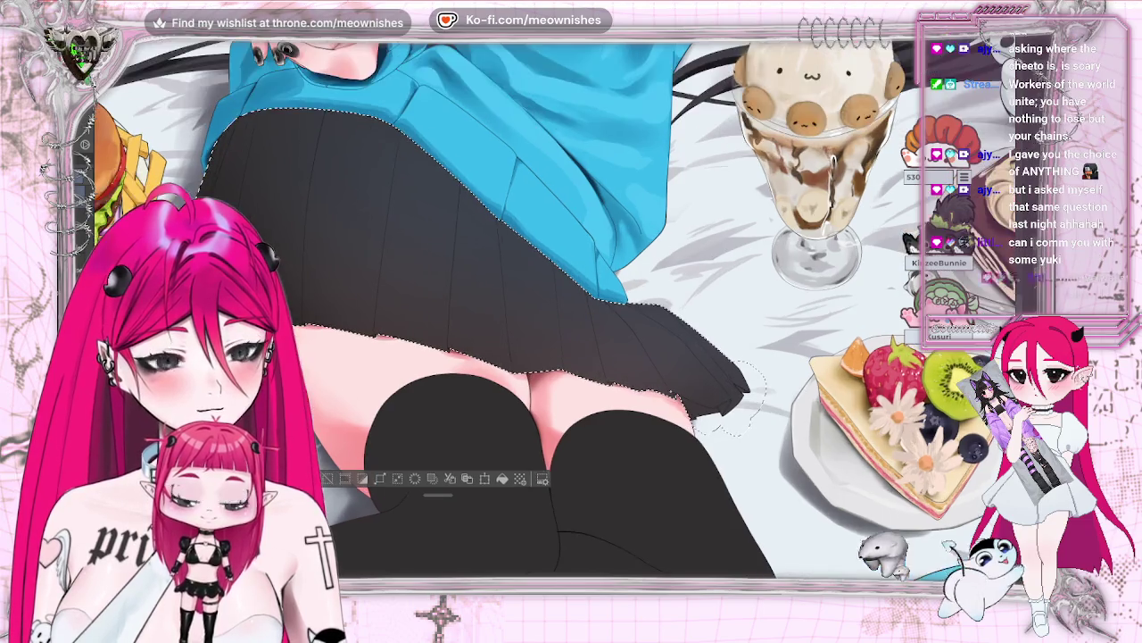
pyautogui.scroll(2, 562, 383)
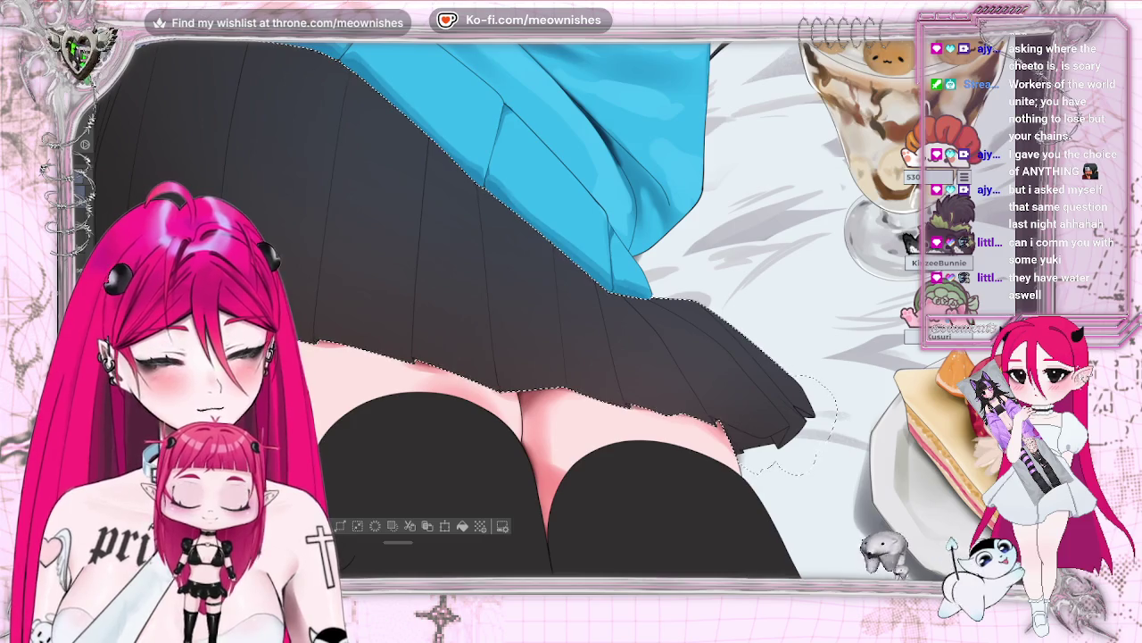
pyautogui.scroll(-5, 553, 308)
pyautogui.scroll(-3, 553, 308)
pyautogui.scroll(5, 553, 307)
pyautogui.scroll(2, 516, 312)
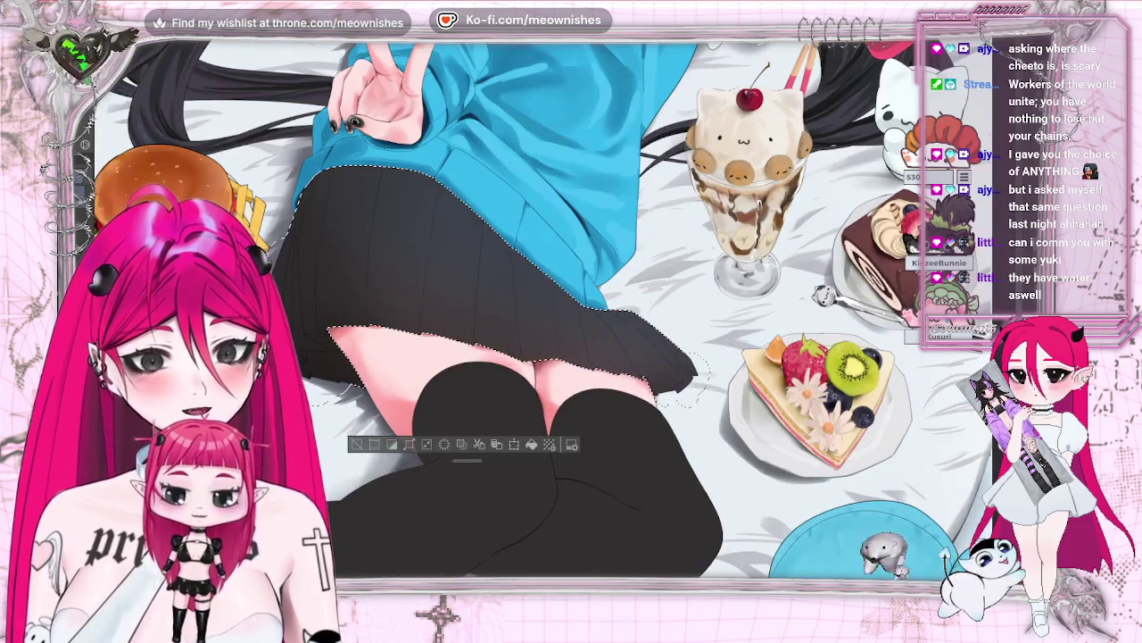
pyautogui.scroll(2, 516, 313)
pyautogui.hscroll(-5, 516, 313)
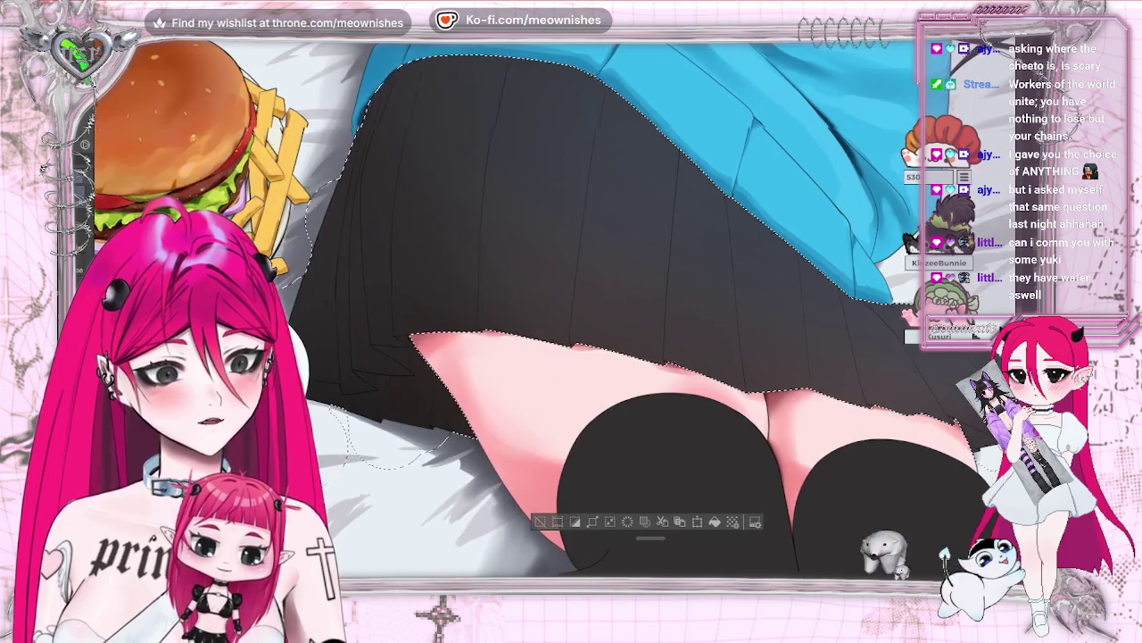
pyautogui.hscroll(-1, 516, 312)
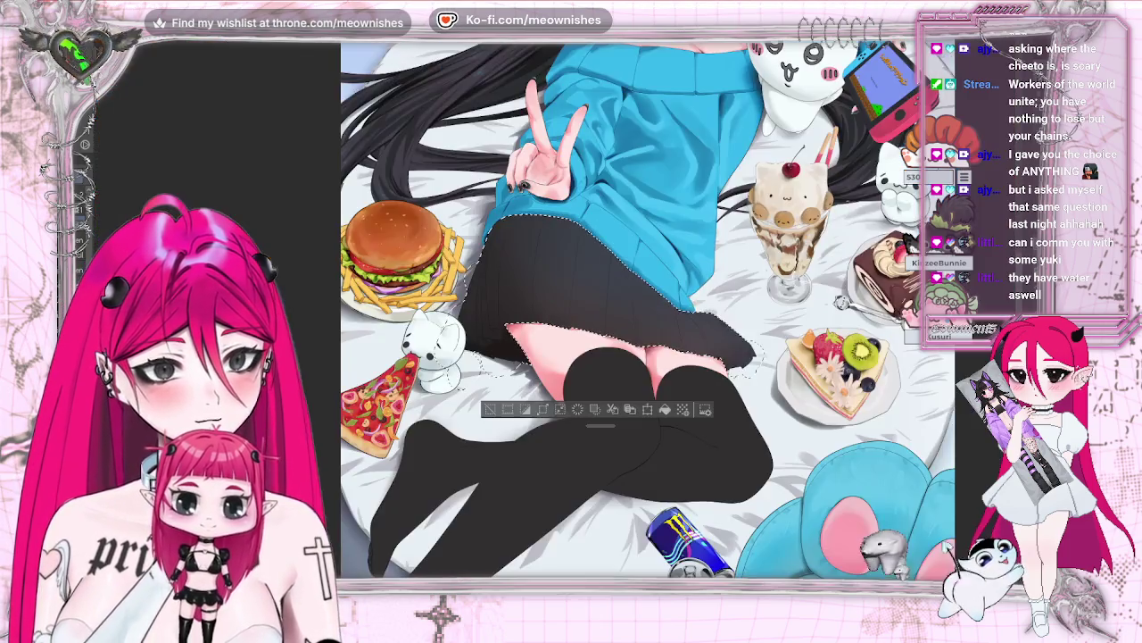
# - Zoom in on the skirt and replace a short trial stroke with a long dark pleat line
pyautogui.hotkey('ctrl', '-')
pyautogui.hotkey('ctrl', '-')
pyautogui.hotkey('ctrl', '+')
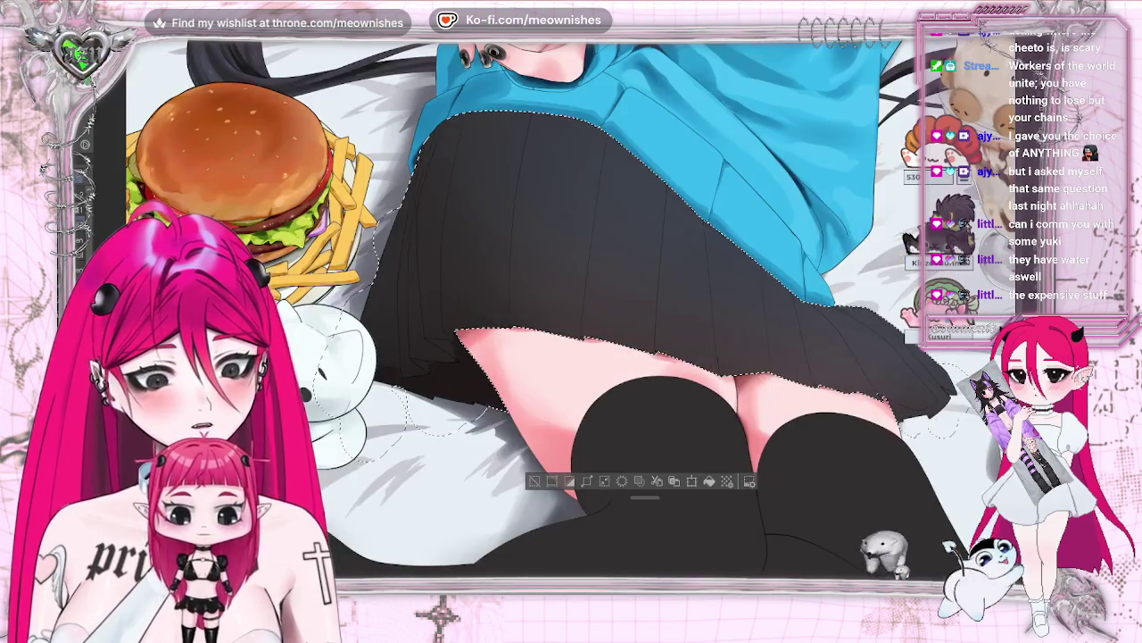
pyautogui.hotkey('ctrl', '+')
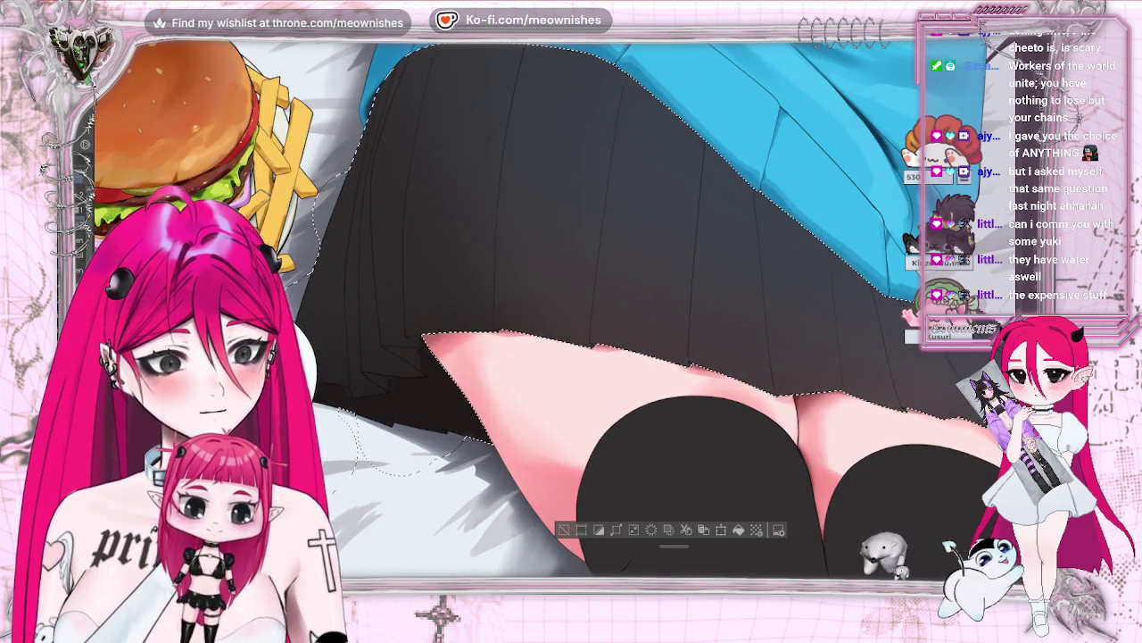
pyautogui.scroll(3, 571, 313)
pyautogui.moveTo(525, 141); pyautogui.dragTo(505, 209)
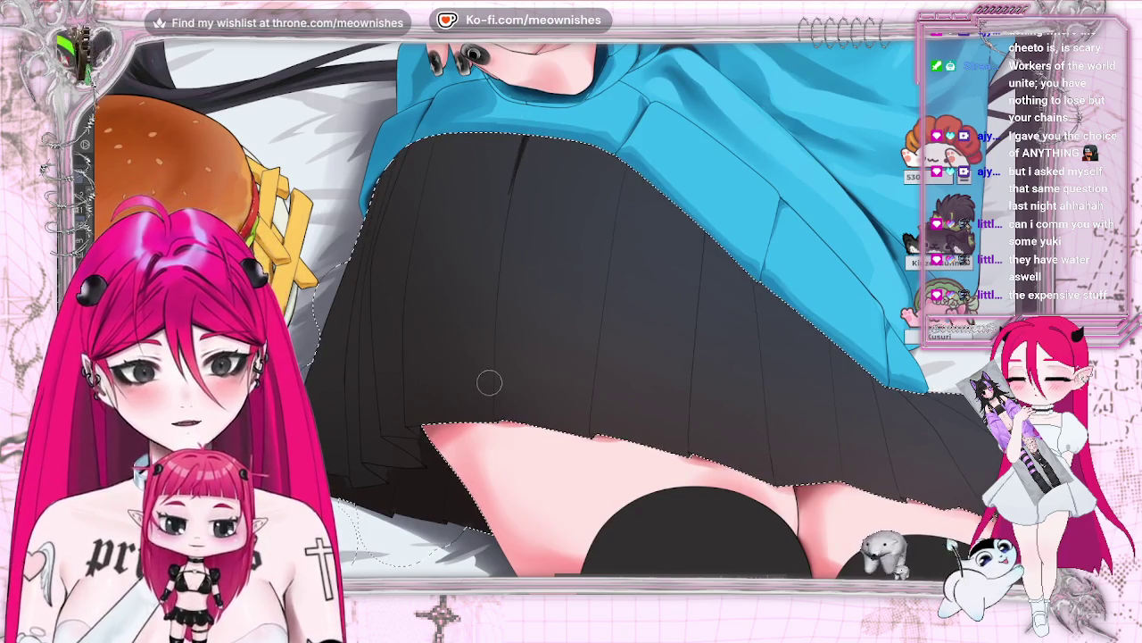
pyautogui.hotkey('ctrl', 'z')
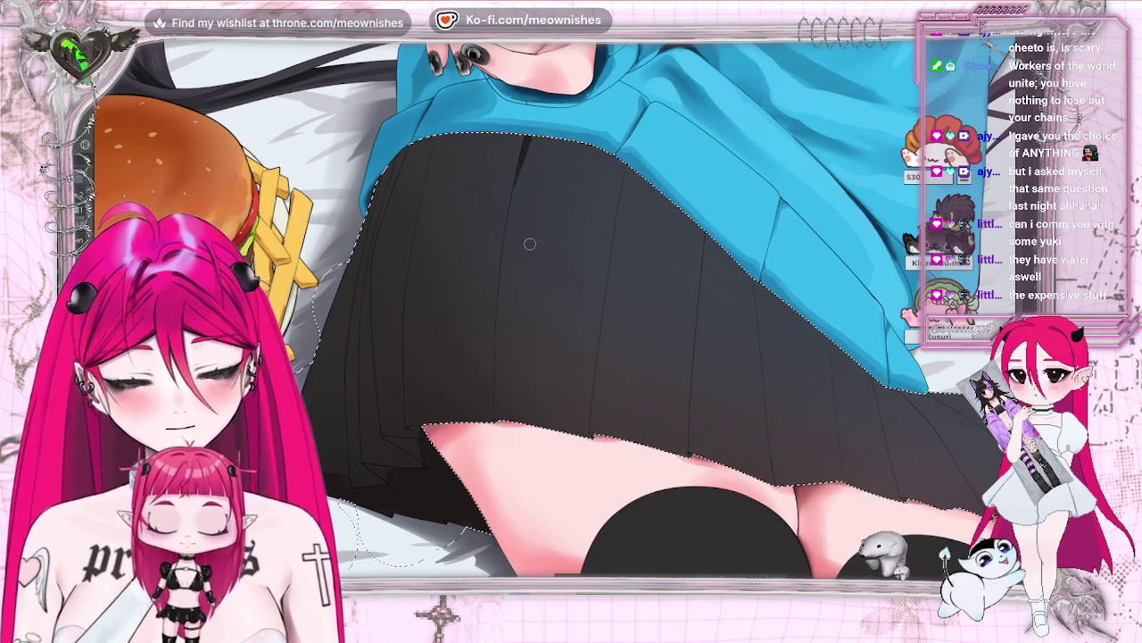
pyautogui.moveTo(516, 179); pyautogui.dragTo(497, 352)
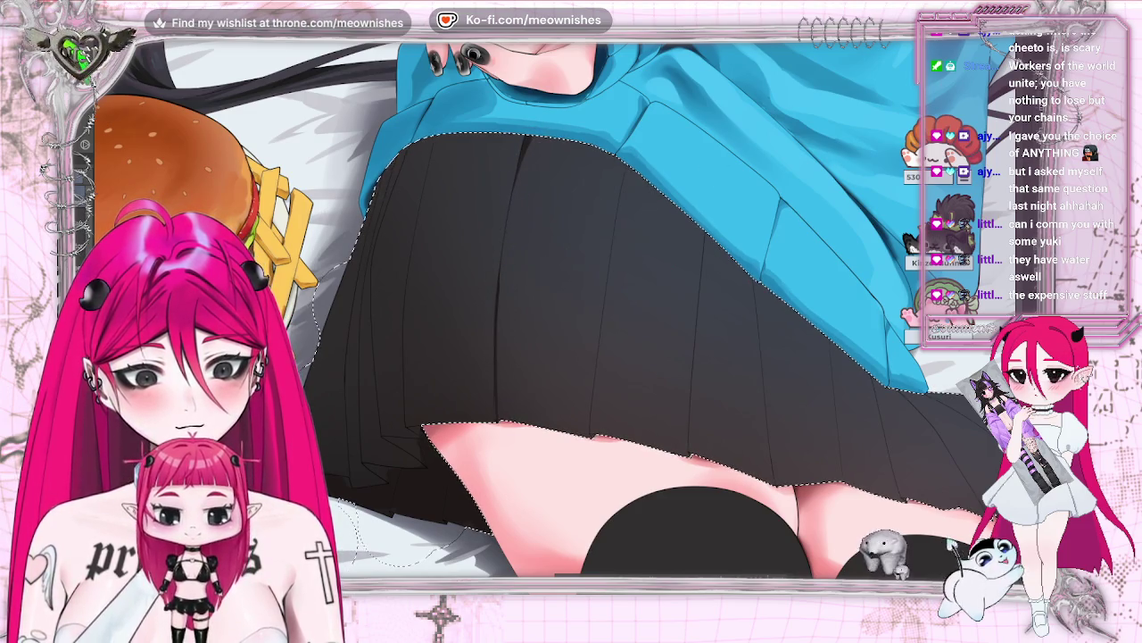
pyautogui.hotkey('ctrl', '0')
pyautogui.hotkey('ctrl', 'alt', '0')
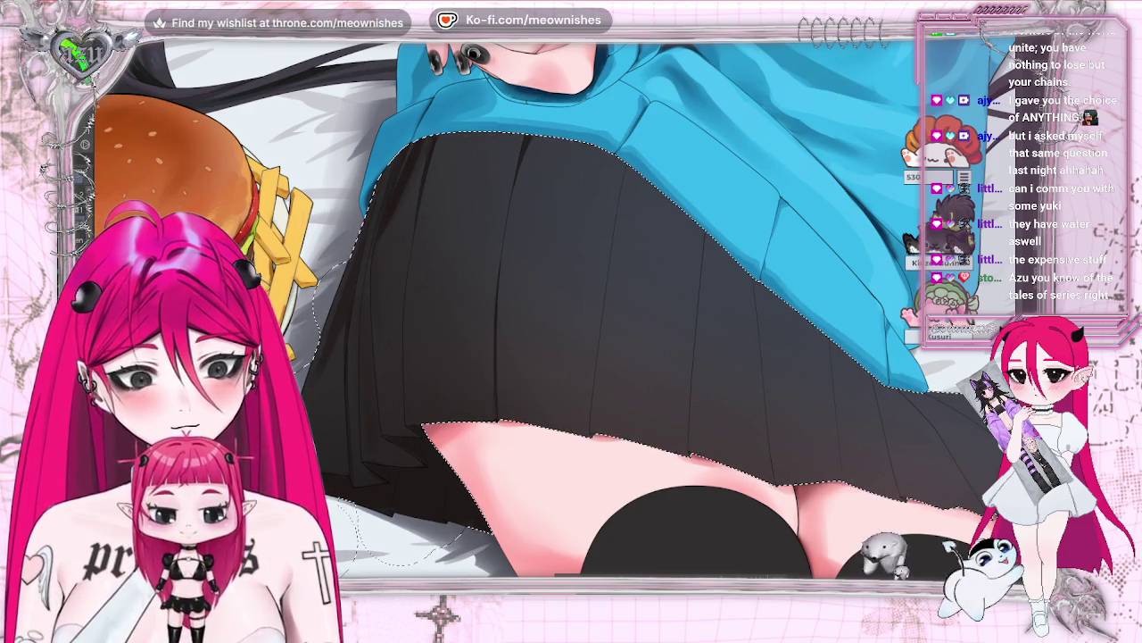
pyautogui.hotkey('ctrl', '0')
pyautogui.scroll(5, 553, 322)
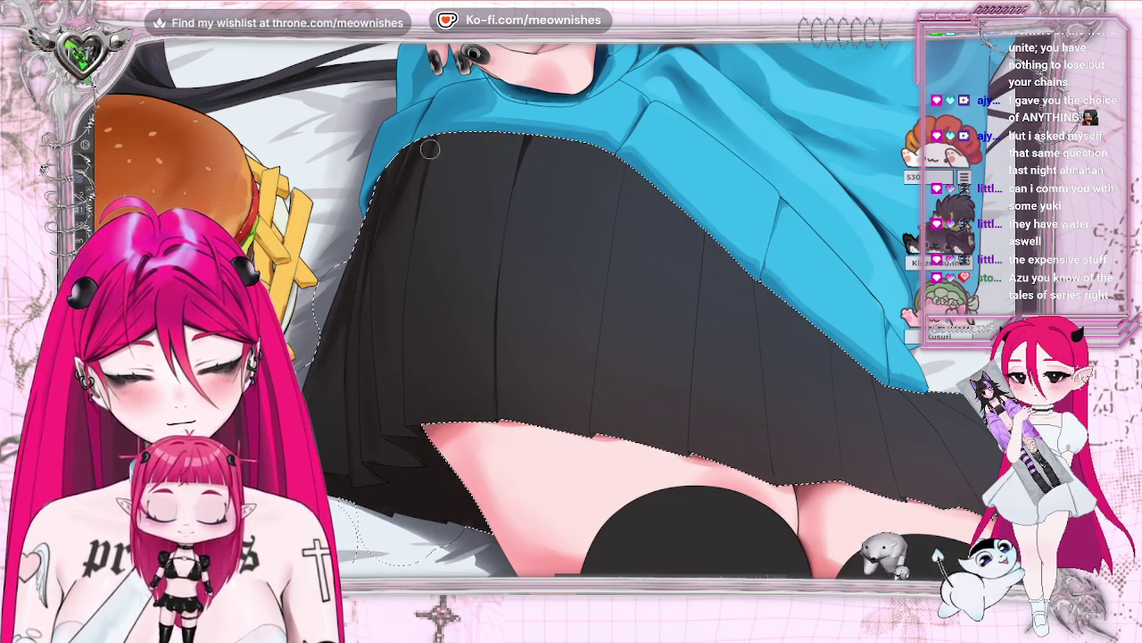
pyautogui.press('m')
pyautogui.scroll(-3, 461, 308)
pyautogui.scroll(-2, 462, 308)
pyautogui.scroll(2, 461, 308)
pyautogui.press('m')
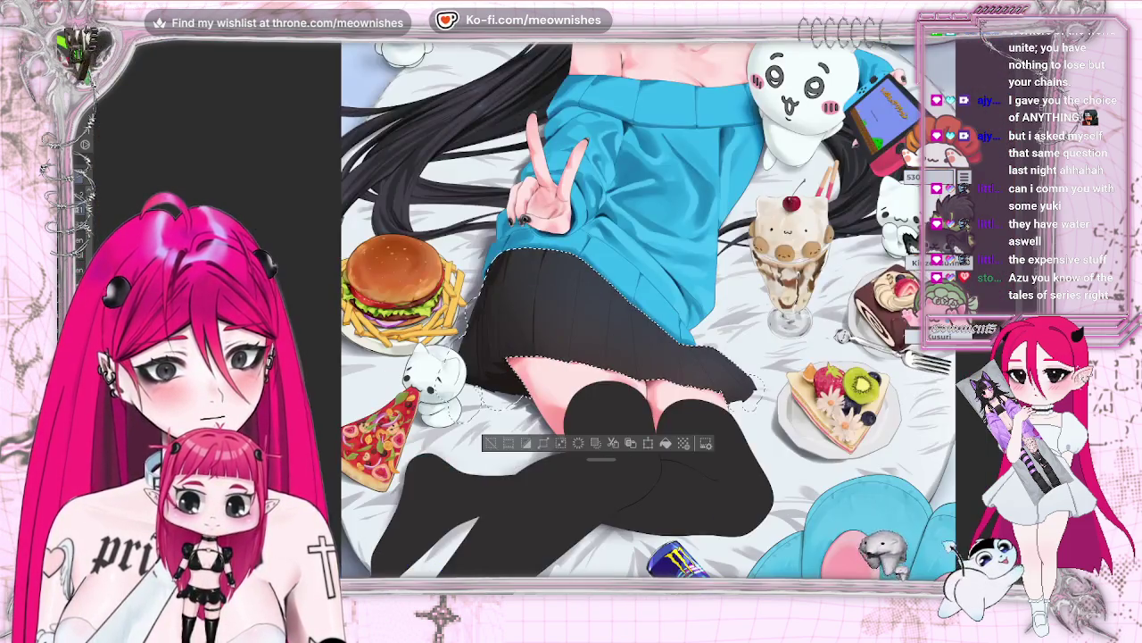
pyautogui.scroll(-3, 461, 308)
pyautogui.scroll(5, 462, 308)
pyautogui.scroll(2, 461, 308)
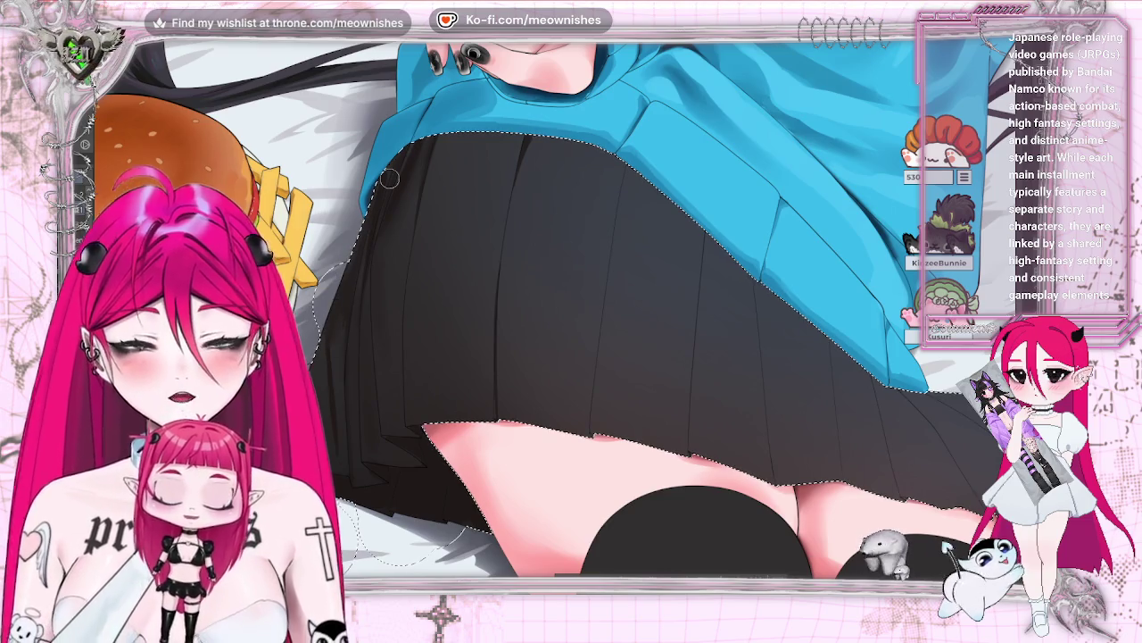
pyautogui.hotkey('ctrl', '0')
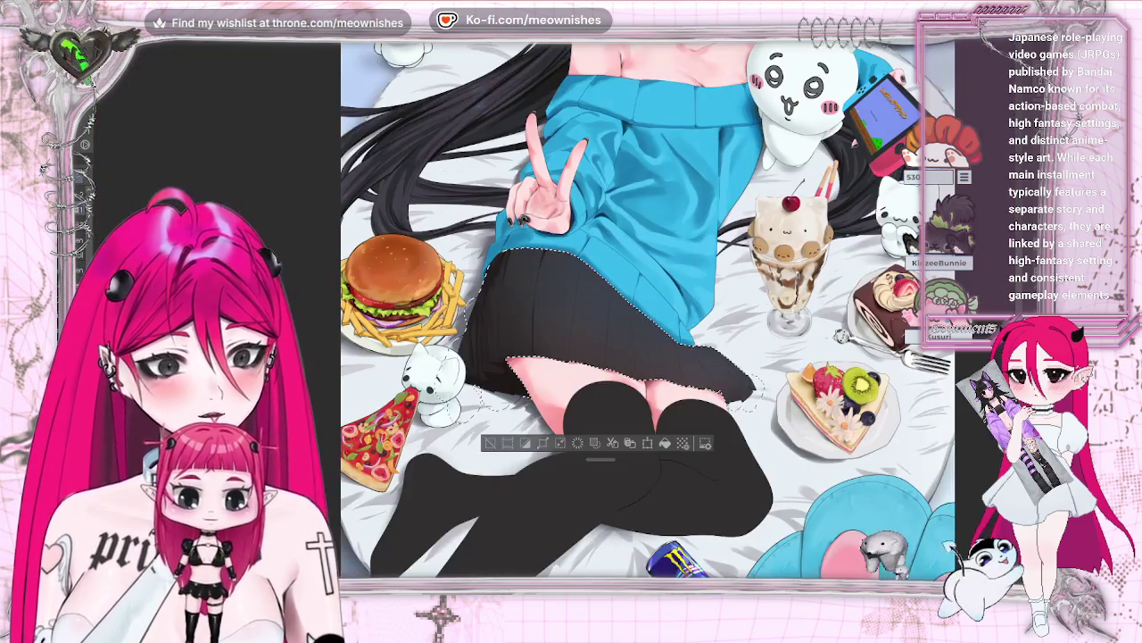
# - Zoom in on the skirt's upper left folds for darker pleat lines, then zoom out slightly
pyautogui.scroll(3, 572, 305)
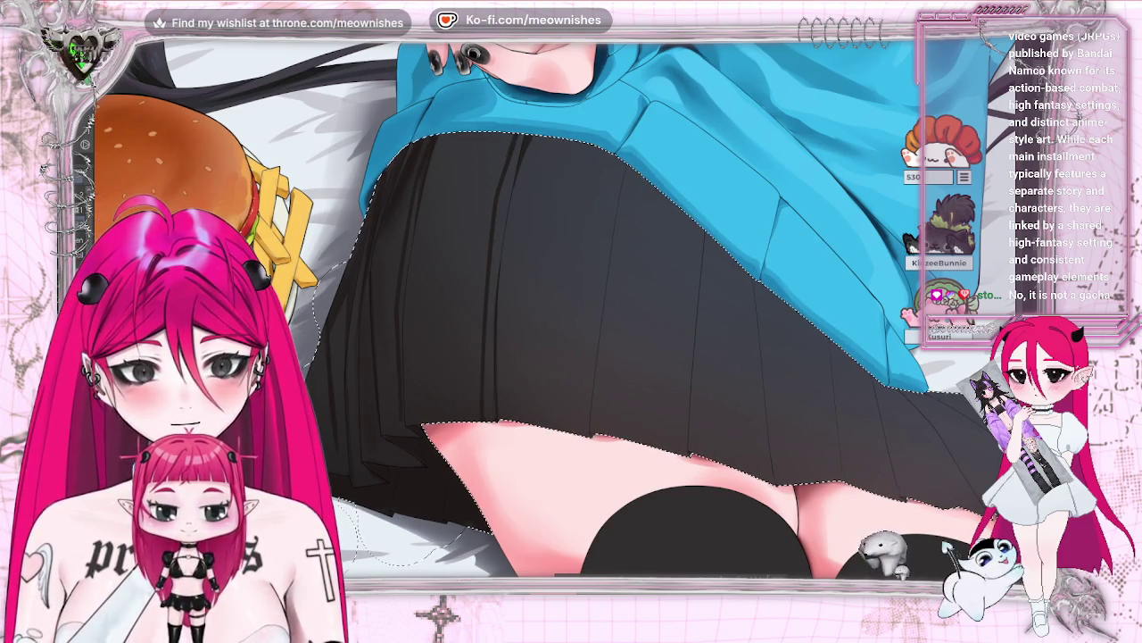
pyautogui.hotkey('ctrl', '-')
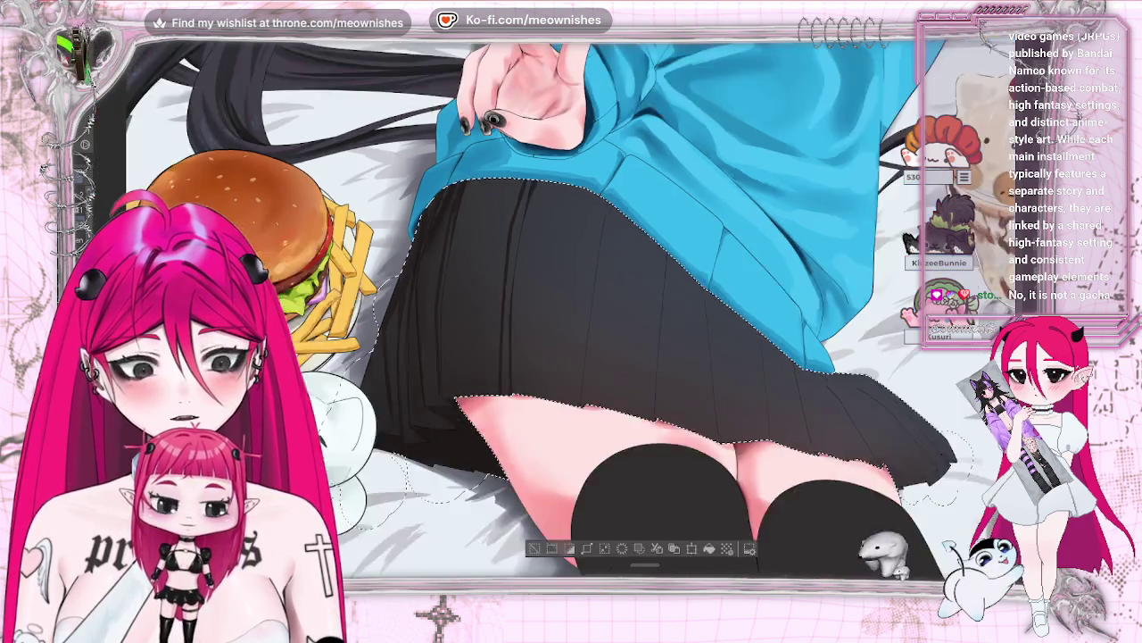
pyautogui.hotkey('ctrl', '-')
pyautogui.hotkey('ctrl', '0')
pyautogui.hotkey('ctrl', '+')
pyautogui.hotkey('ctrl', '+')
pyautogui.hotkey('ctrl', '+')
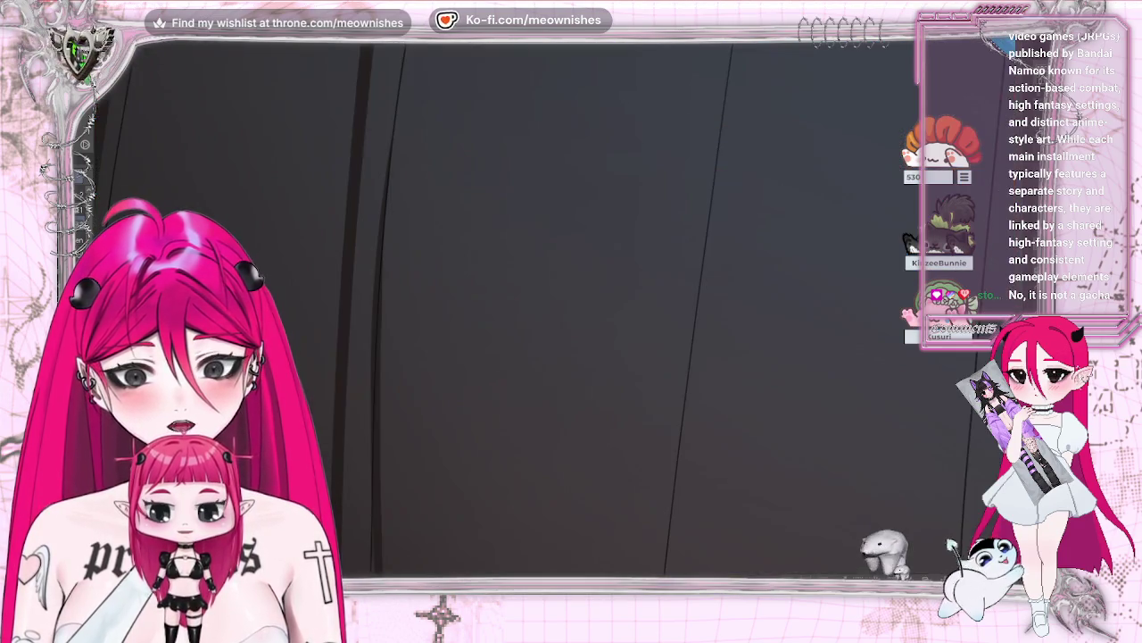
pyautogui.hotkey('ctrl', '-')
pyautogui.hotkey('ctrl', '+')
pyautogui.hotkey('ctrl', '+')
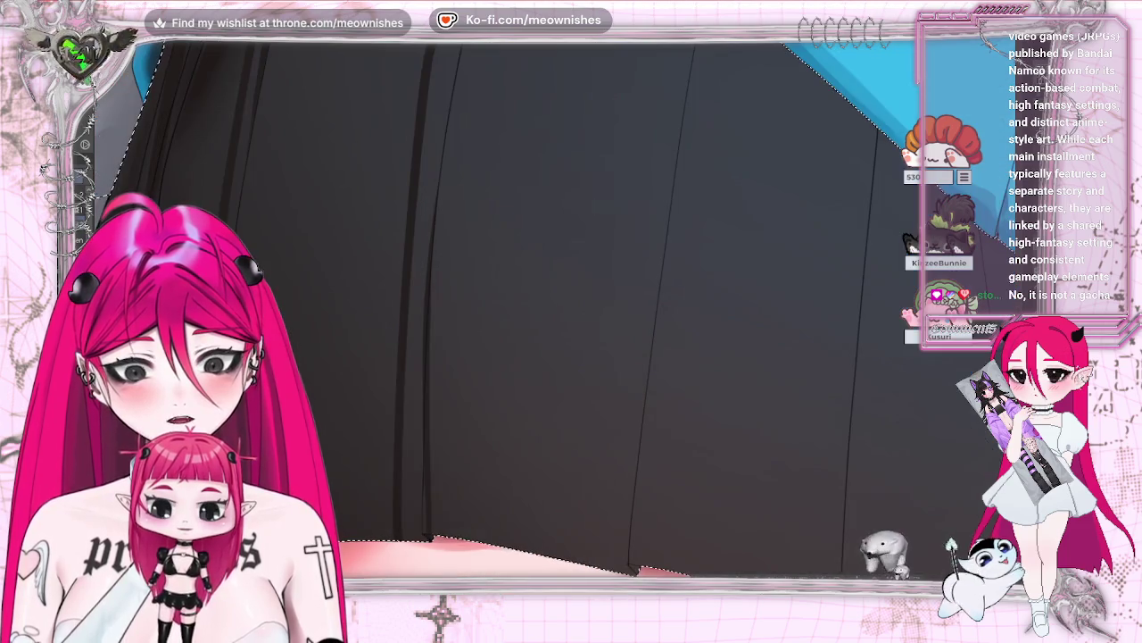
pyautogui.hotkey('ctrl', '-')
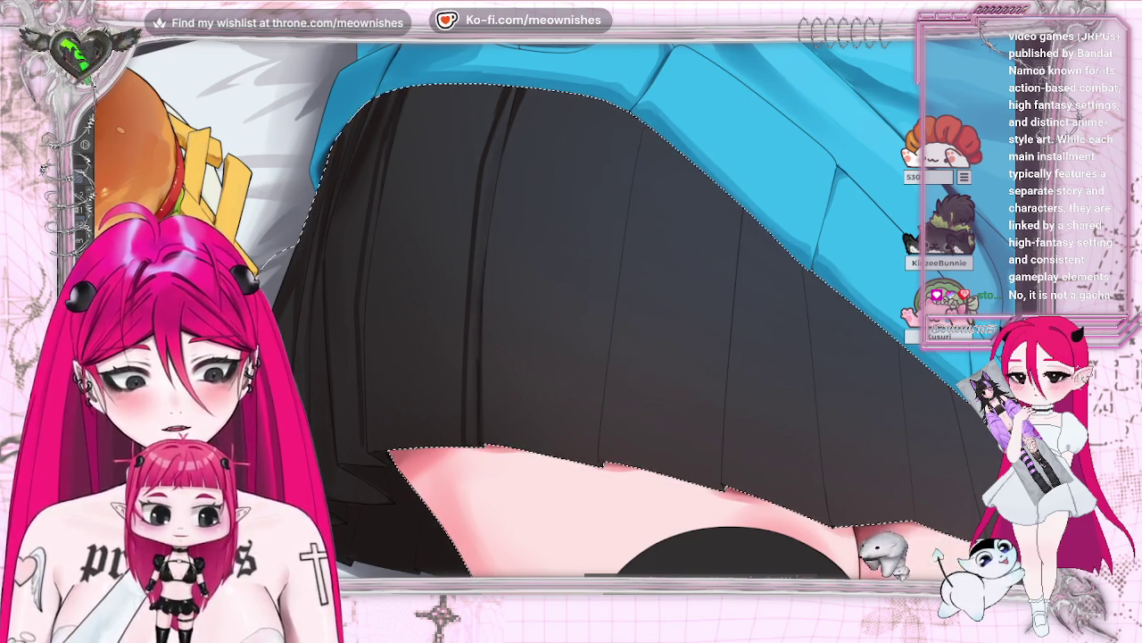
pyautogui.hotkey('ctrl', '0')
pyautogui.hotkey('ctrl', '-')
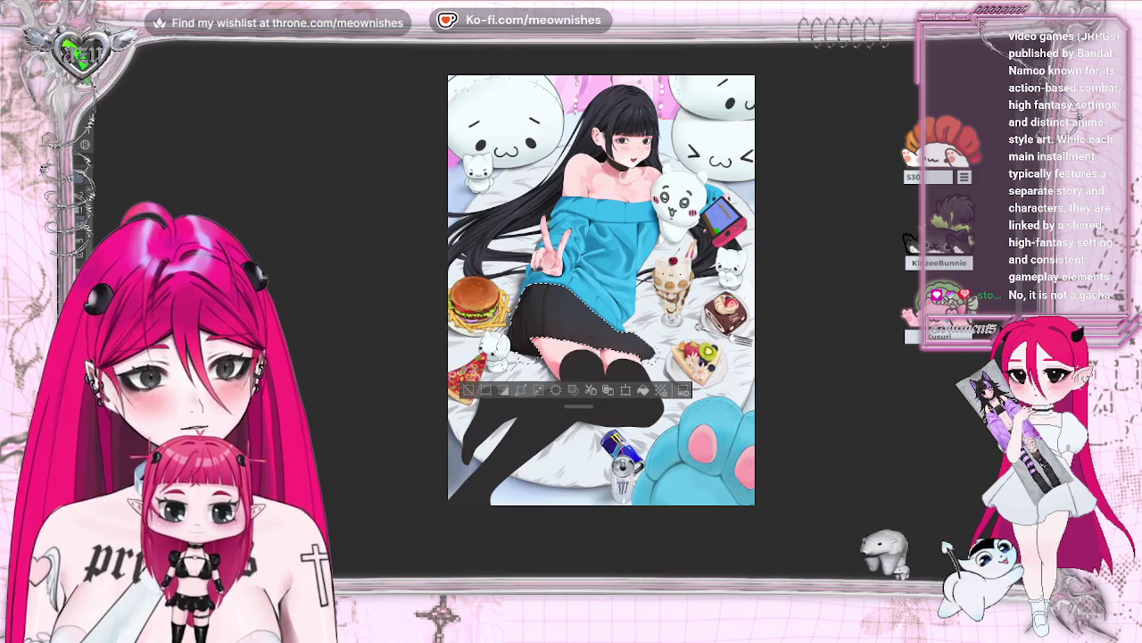
pyautogui.hotkey('ctrl', '+')
pyautogui.hotkey('ctrl', '+')
pyautogui.press('h')
pyautogui.press('h')
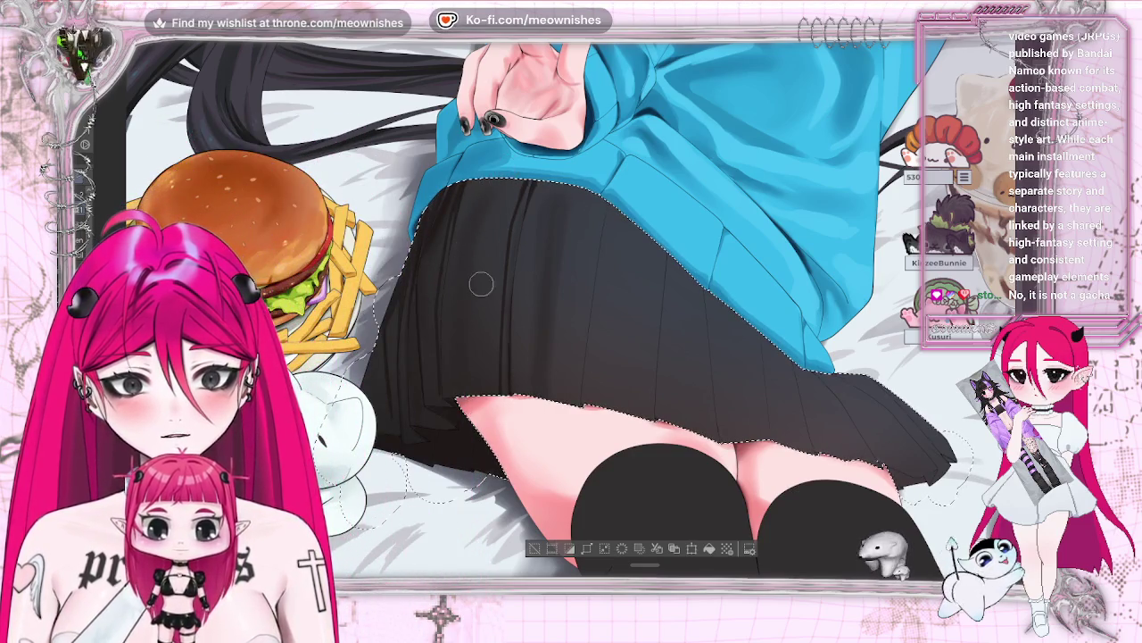
pyautogui.hotkey('ctrl', '0')
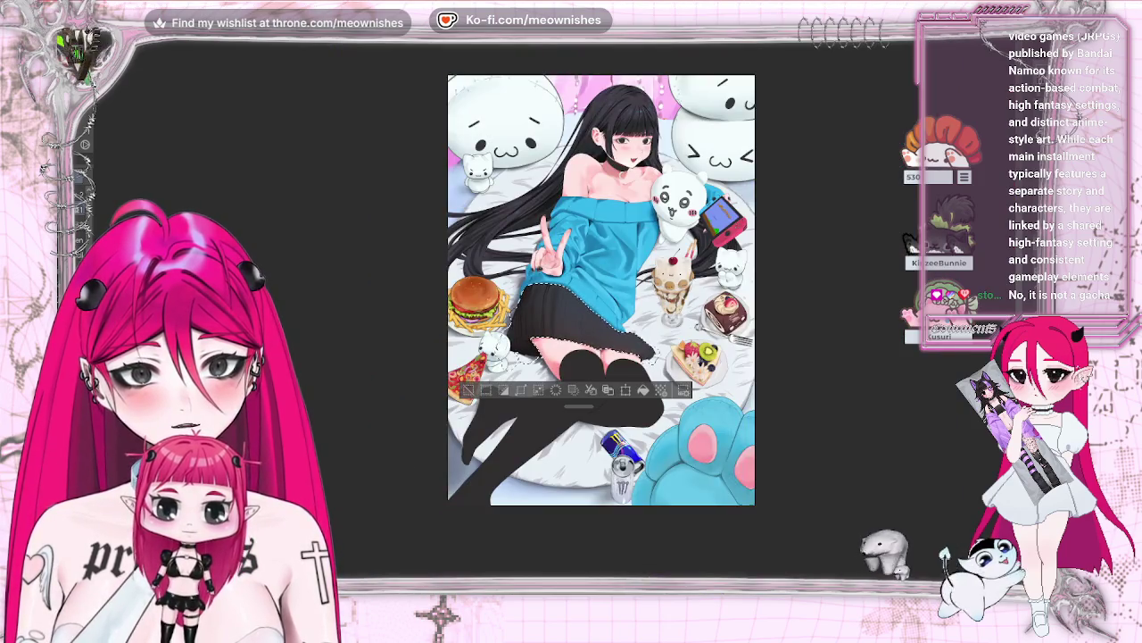
# - Zoom and pan to the sundae and cake, then fit the canvas and clear the skirt selection
pyautogui.scroll(2, 560, 319)
pyautogui.scroll(2, 560, 319)
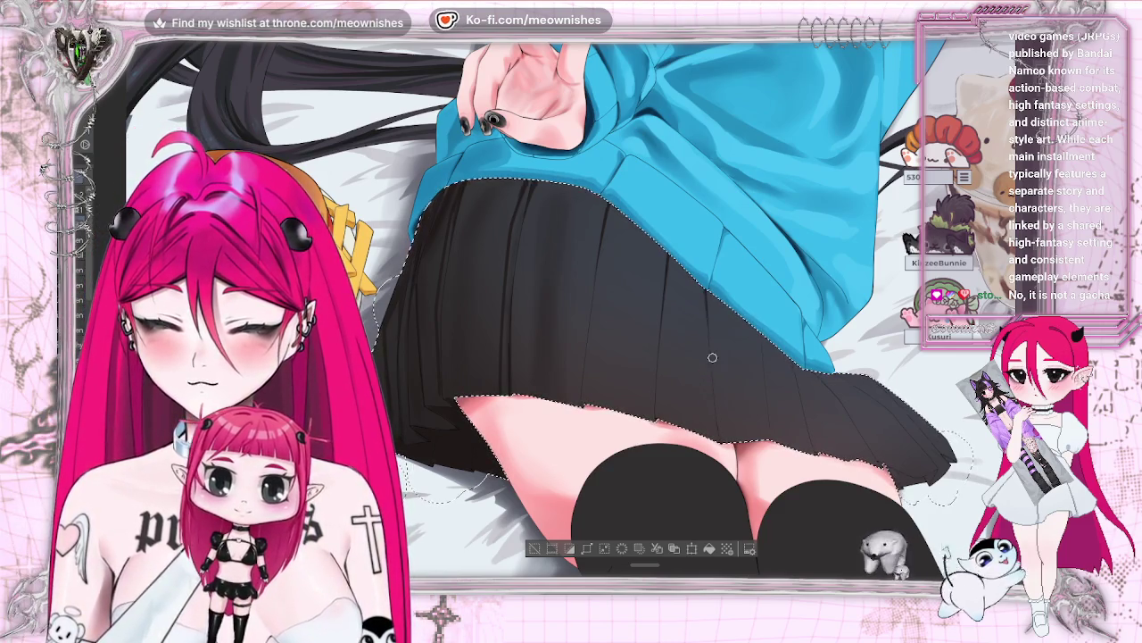
pyautogui.moveTo(771, 390); pyautogui.dragTo(557, 390)
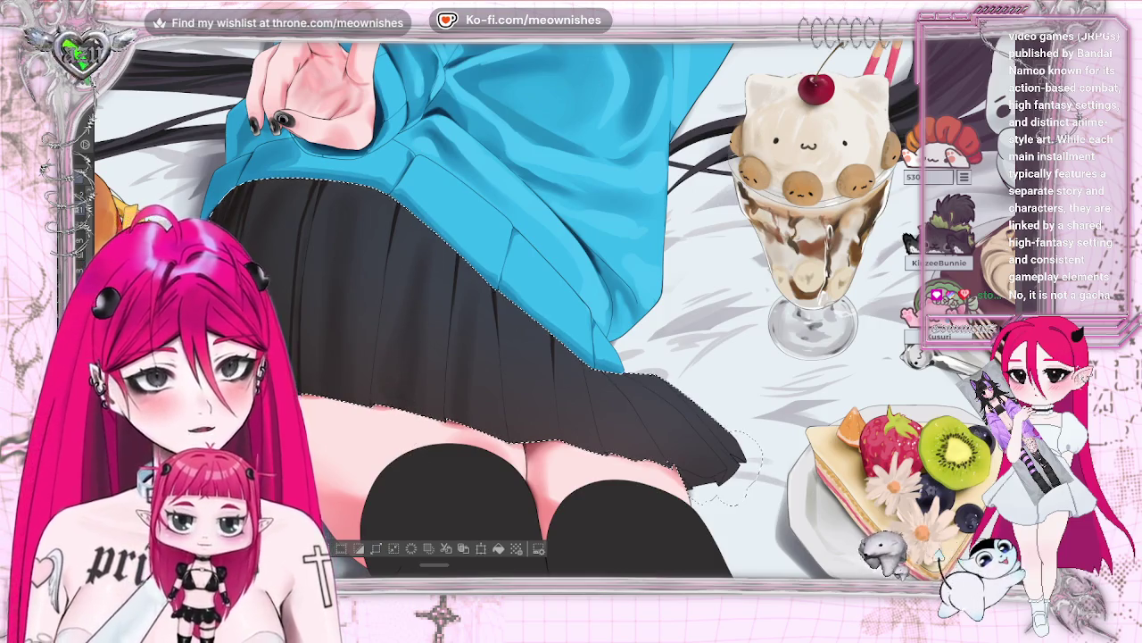
pyautogui.hotkey('ctrl', '0')
pyautogui.hotkey('ctrl', 'd')
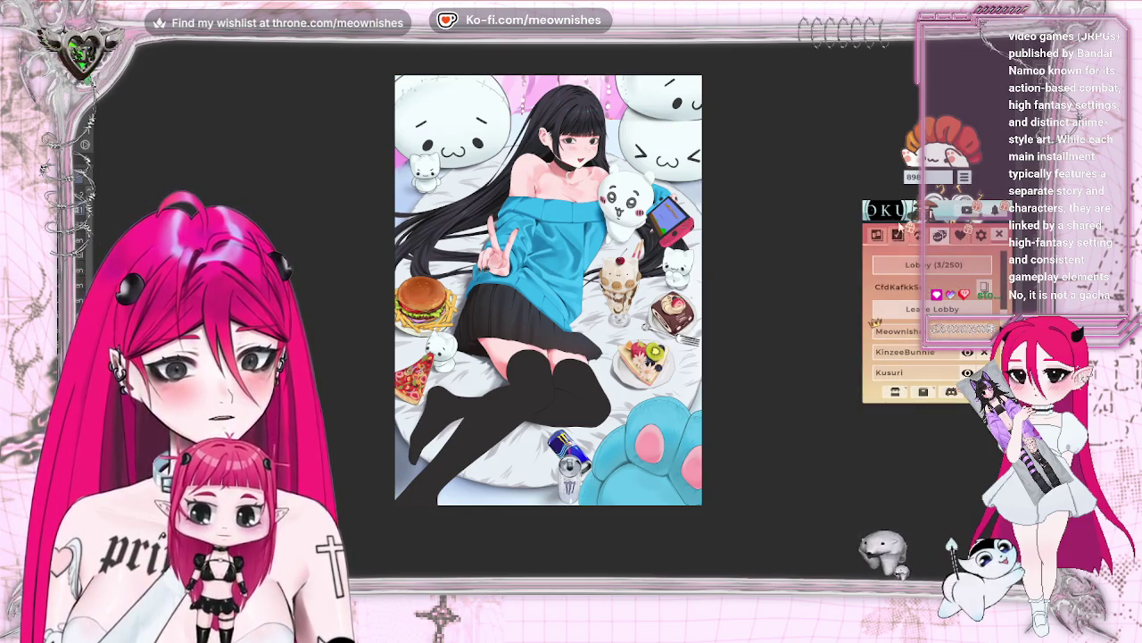
# - Open the overlay's owned-item inventory and browse up and down the item grid
pyautogui.click(897, 236)
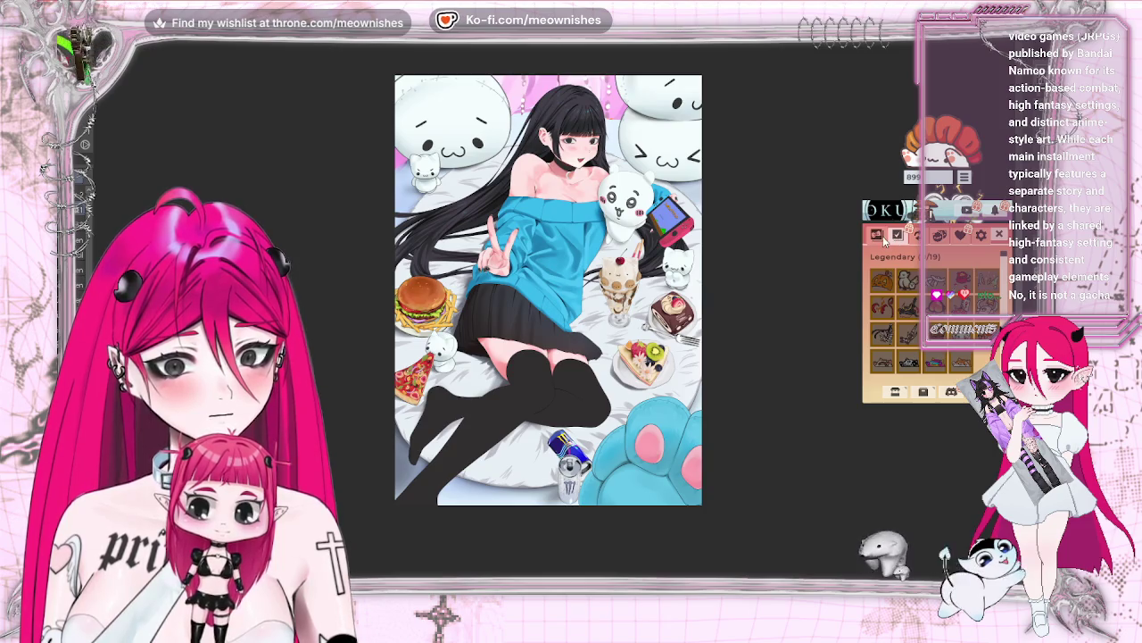
pyautogui.click(884, 239)
pyautogui.scroll(1, 953, 305)
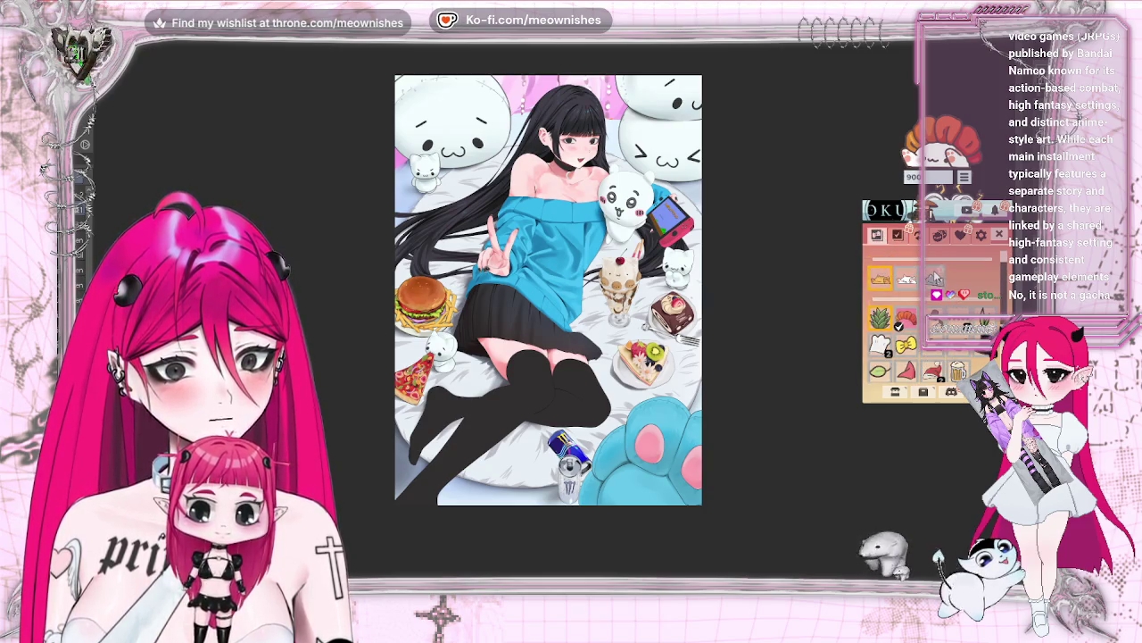
pyautogui.scroll(1, 935, 279)
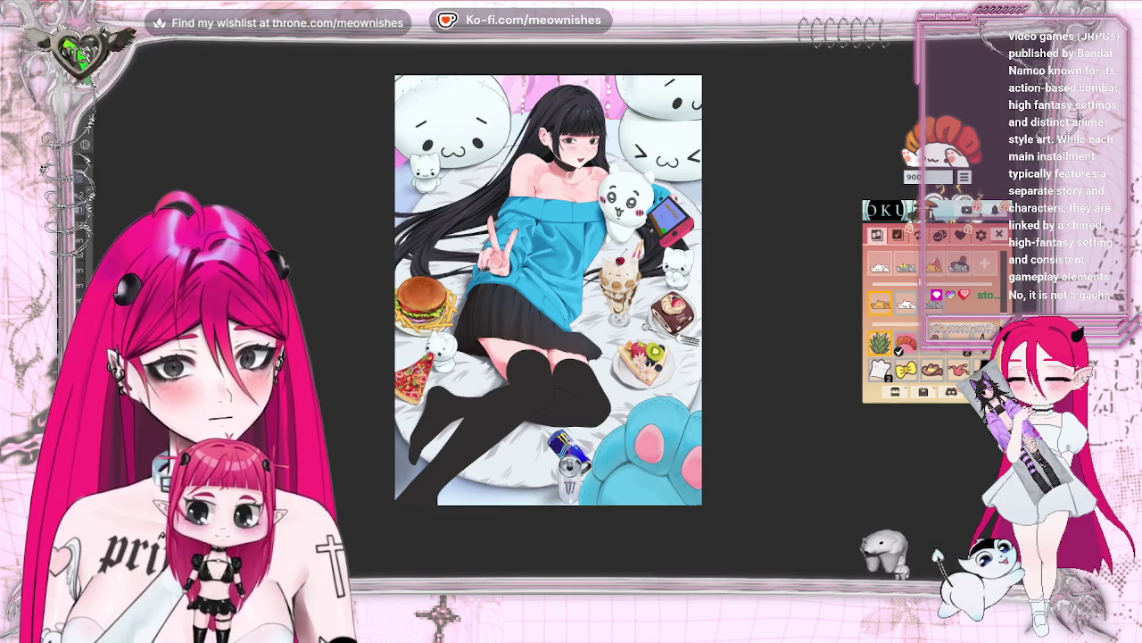
pyautogui.scroll(-2, 938, 303)
pyautogui.scroll(-1, 938, 303)
pyautogui.scroll(-1, 937, 303)
pyautogui.scroll(-1, 937, 303)
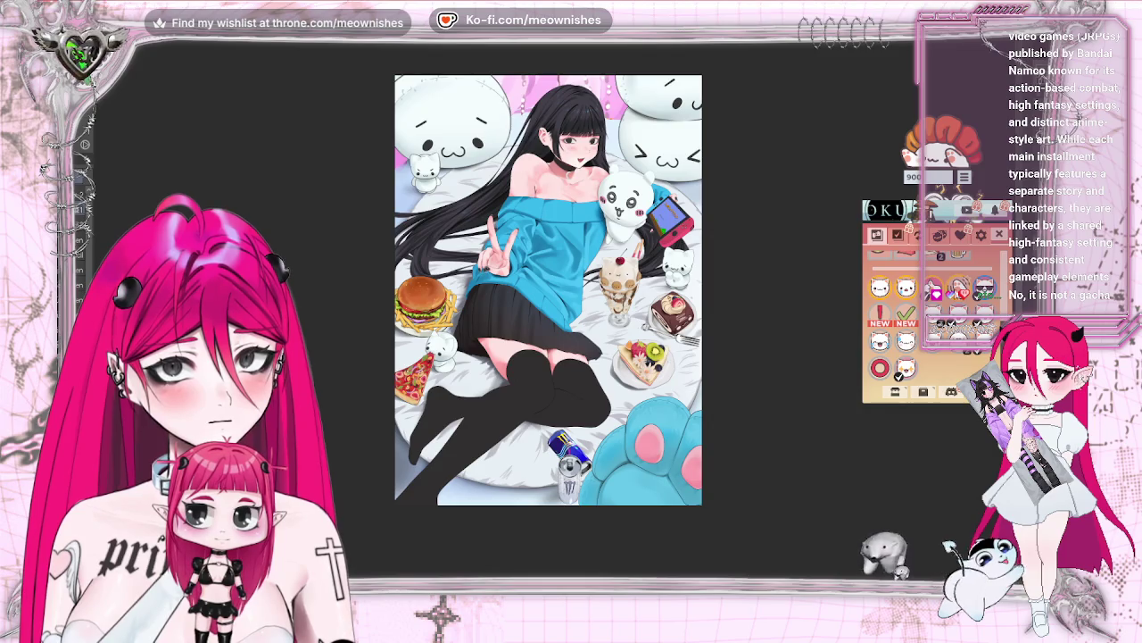
pyautogui.scroll(2, 948, 306)
pyautogui.scroll(2, 948, 306)
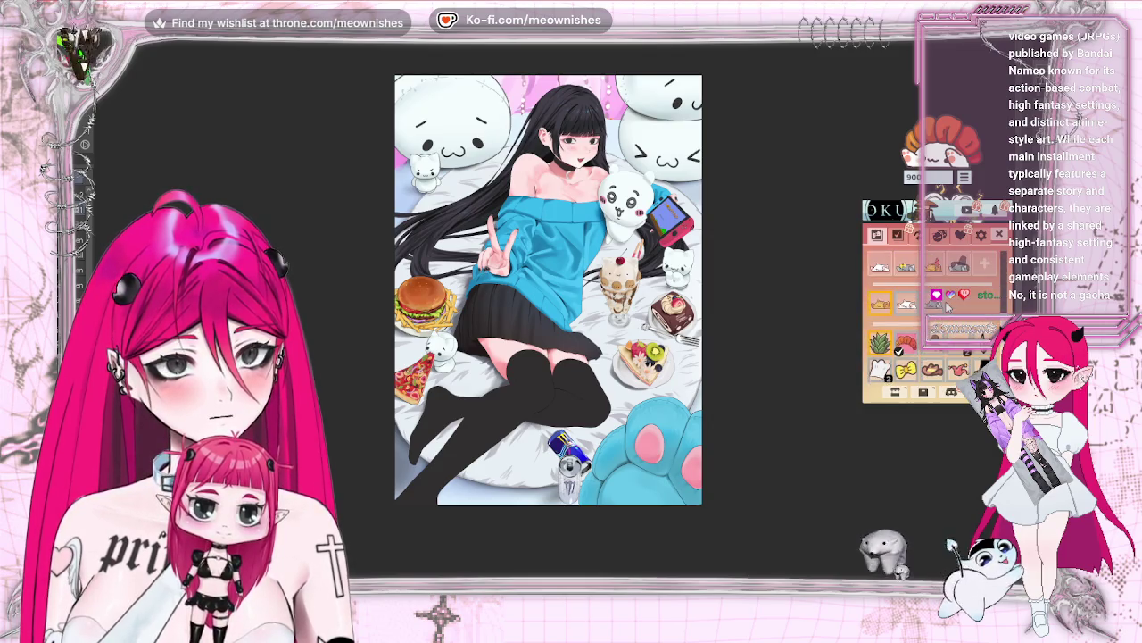
pyautogui.scroll(-1, 948, 306)
pyautogui.scroll(-1, 947, 306)
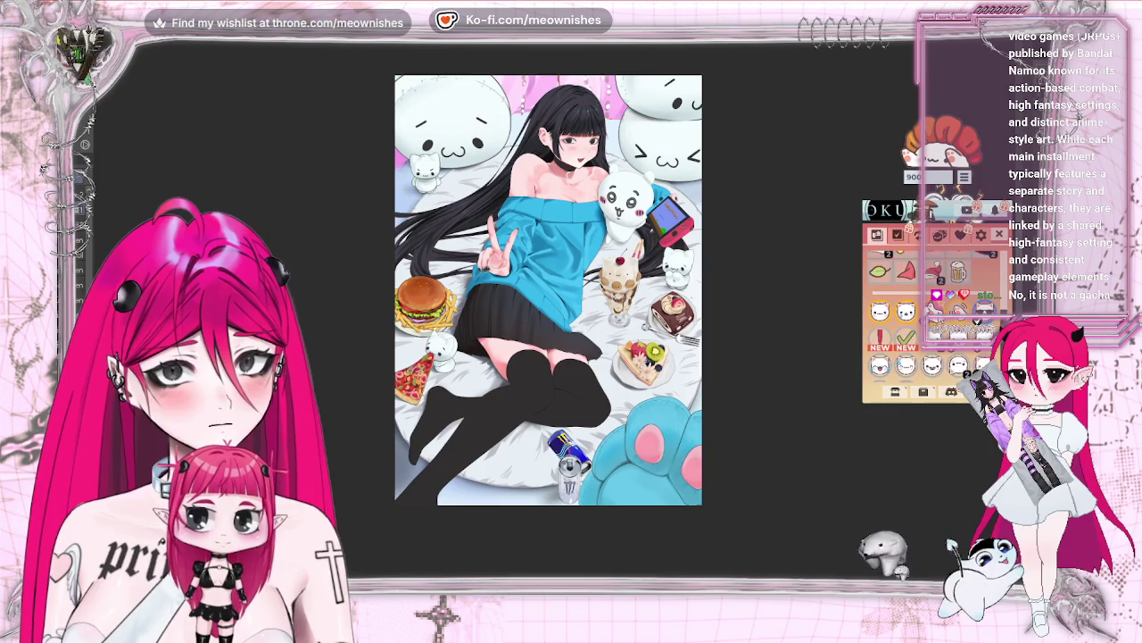
pyautogui.scroll(-1, 948, 306)
pyautogui.scroll(1, 980, 360)
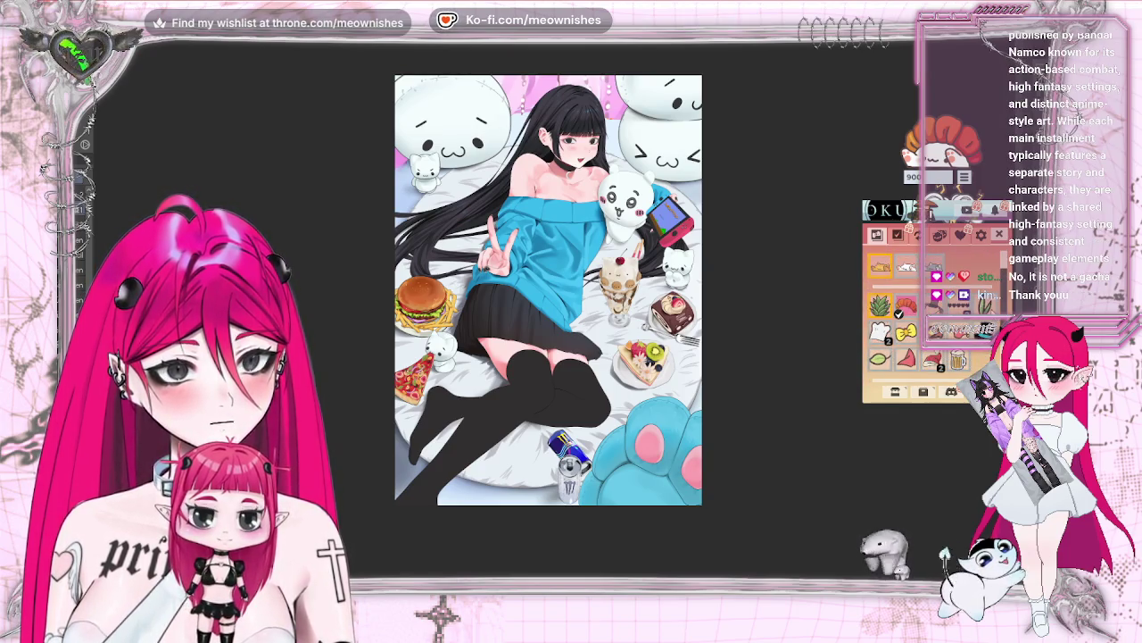
pyautogui.scroll(1, 928, 321)
pyautogui.scroll(-2, 976, 263)
pyautogui.scroll(-2, 976, 262)
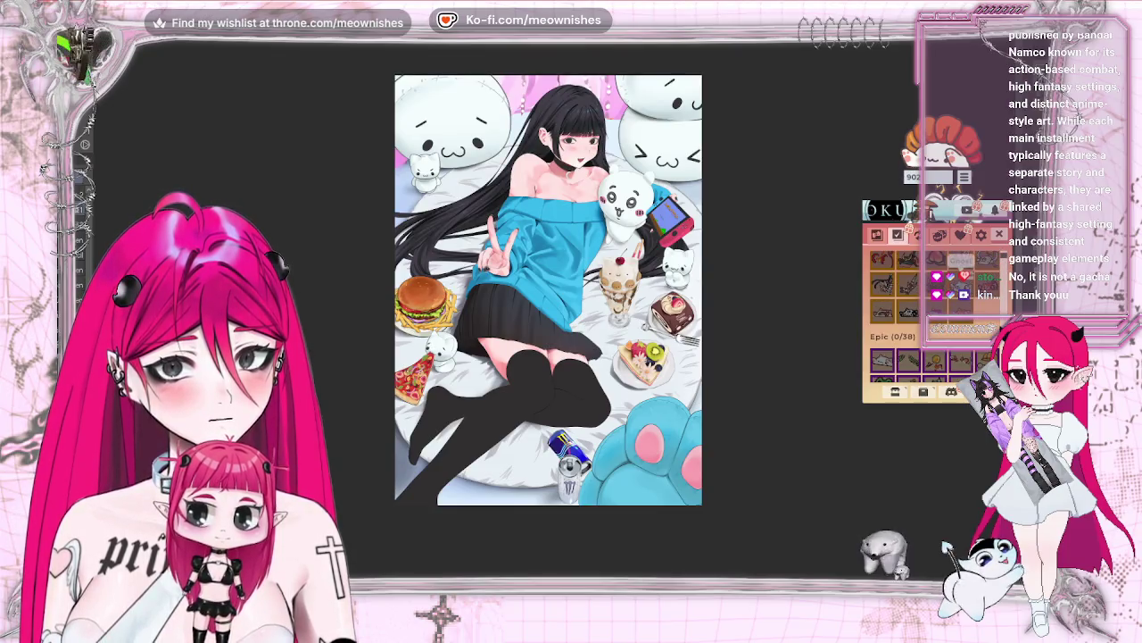
pyautogui.scroll(3, 955, 267)
# - Scroll further through the grid, switch item category and equip an item to change the pet's hat
pyautogui.scroll(-3, 942, 284)
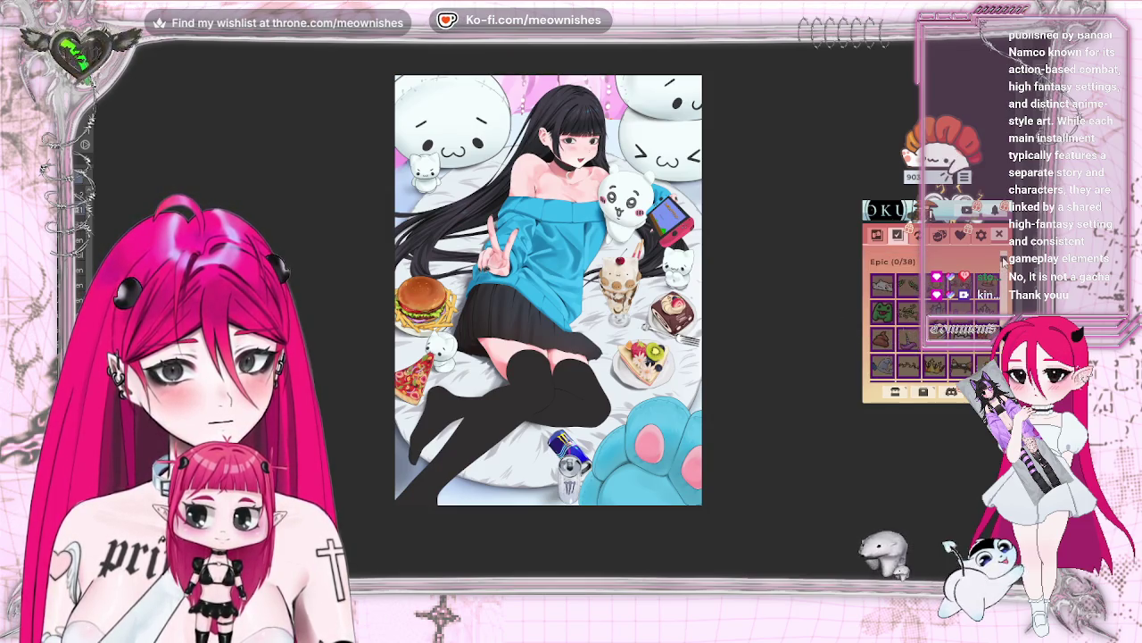
pyautogui.scroll(-2, 1003, 260)
pyautogui.scroll(-2, 1004, 259)
pyautogui.scroll(-2, 1003, 259)
pyautogui.scroll(-2, 1003, 260)
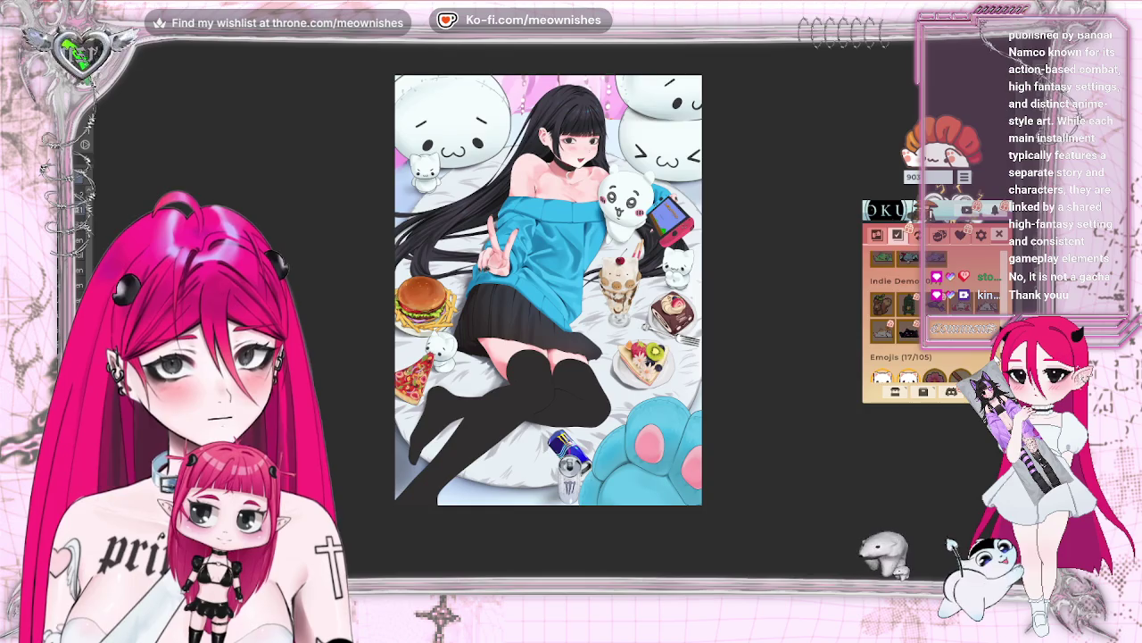
pyautogui.scroll(-2, 1011, 282)
pyautogui.scroll(-2, 1012, 281)
pyautogui.scroll(-2, 1011, 281)
pyautogui.scroll(-2, 1011, 281)
pyautogui.scroll(10, 1011, 281)
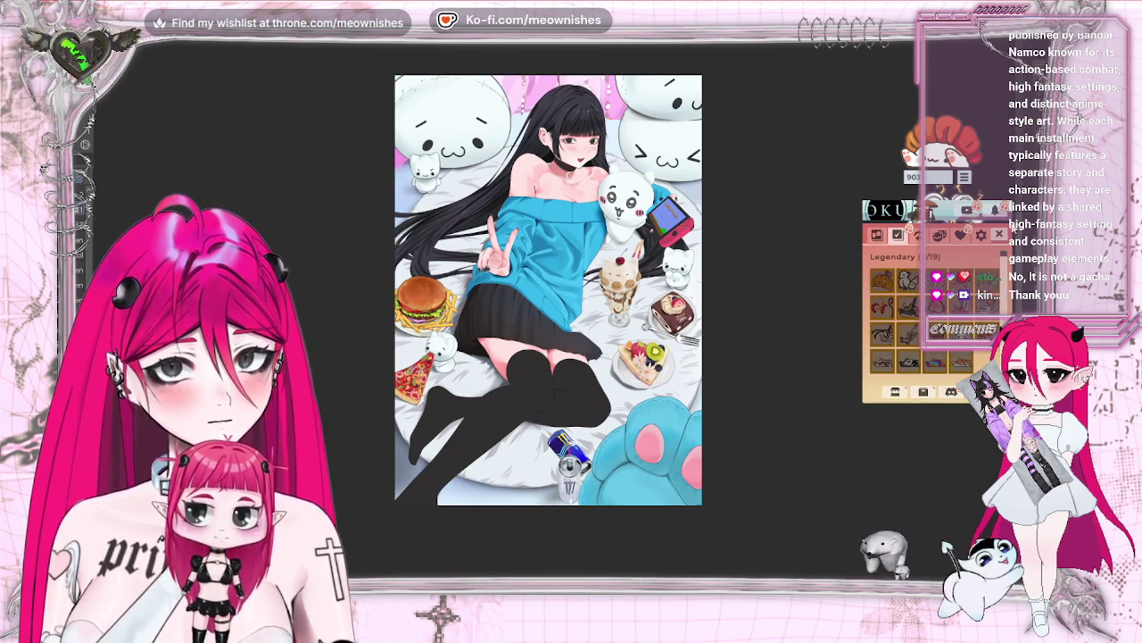
pyautogui.click(877, 243)
pyautogui.click(880, 303)
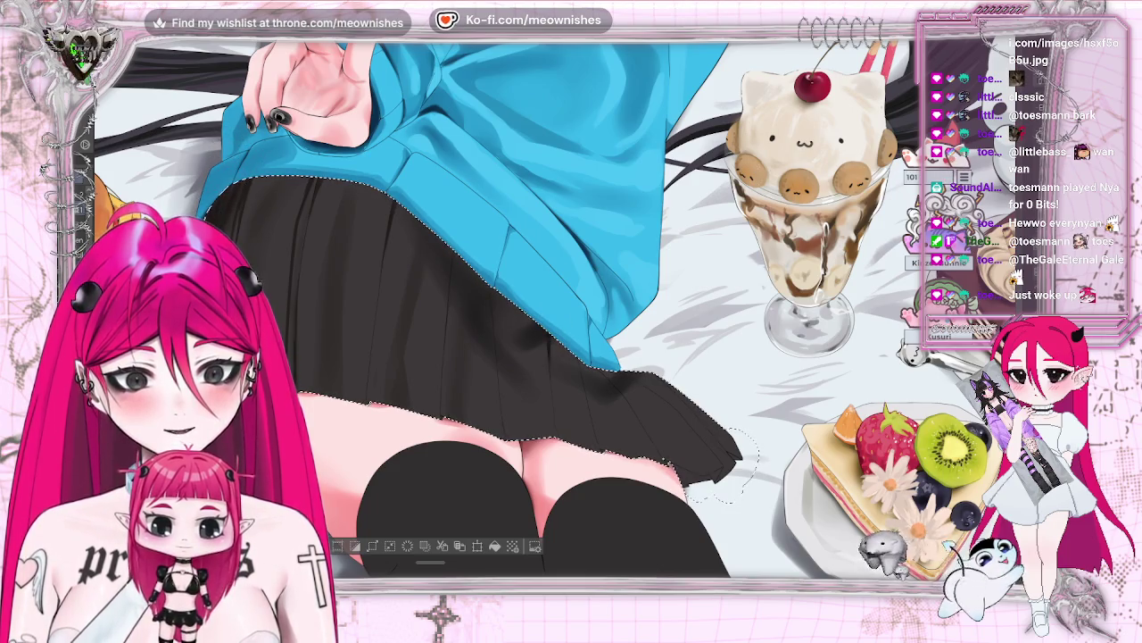
pyautogui.hotkey('ctrl', '0')
pyautogui.hotkey('ctrl', '0')
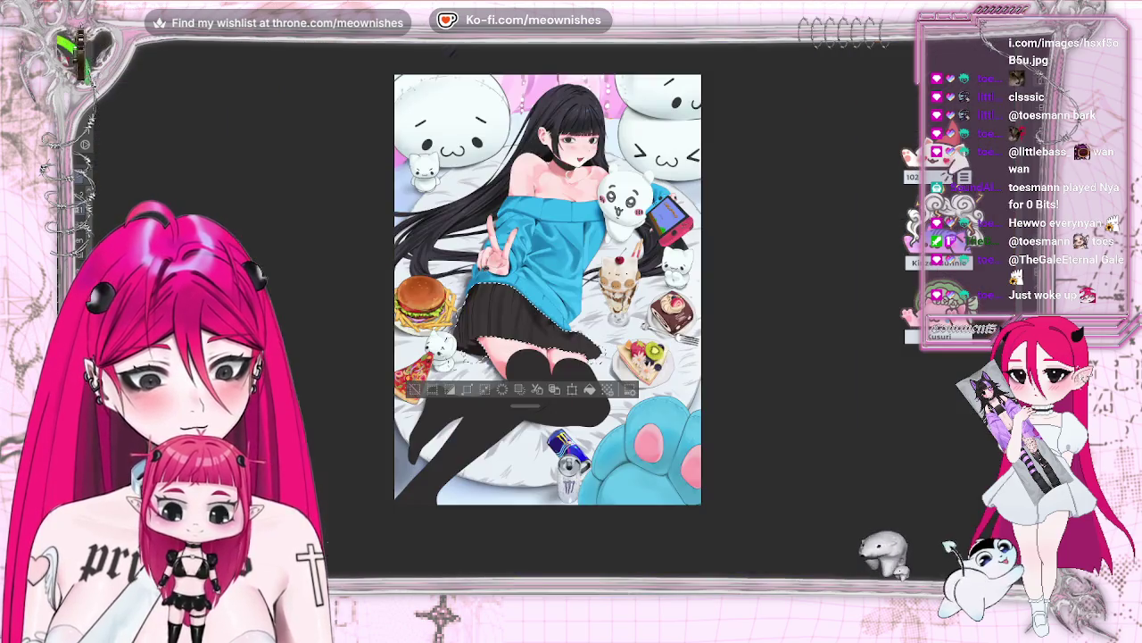
pyautogui.hotkey('ctrl', '+')
pyautogui.hotkey('ctrl', '+')
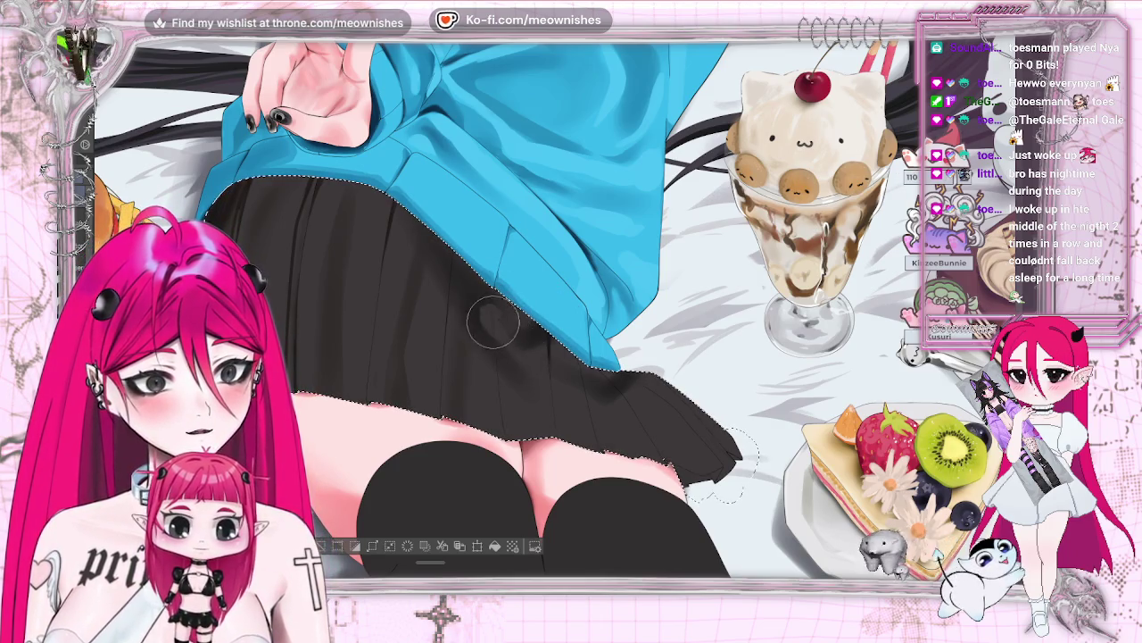
pyautogui.press('h')
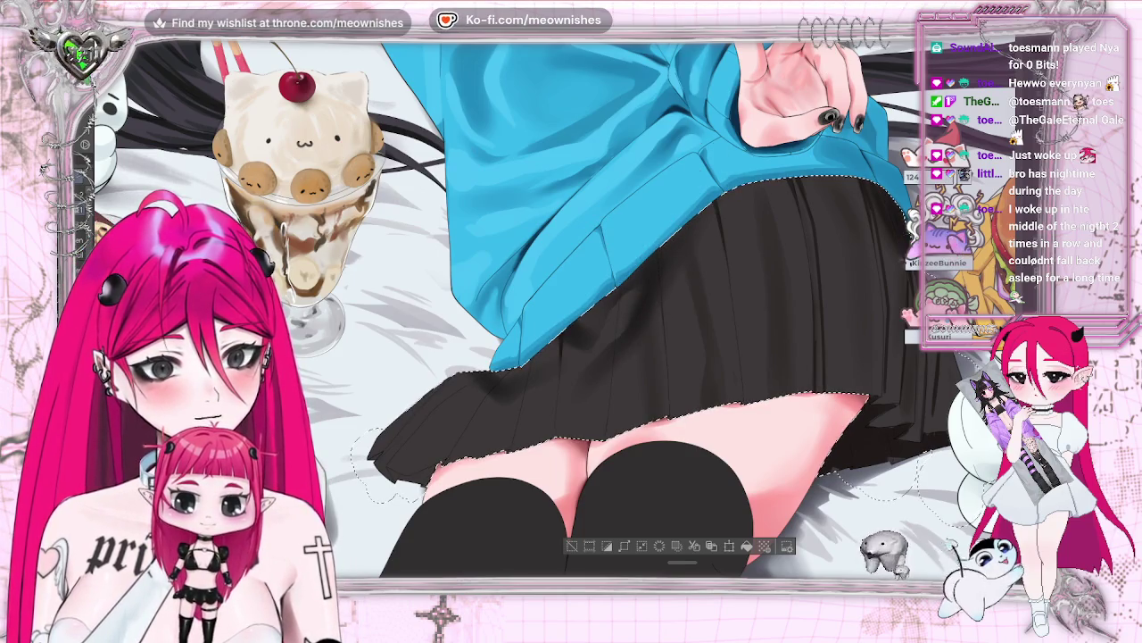
pyautogui.press('h')
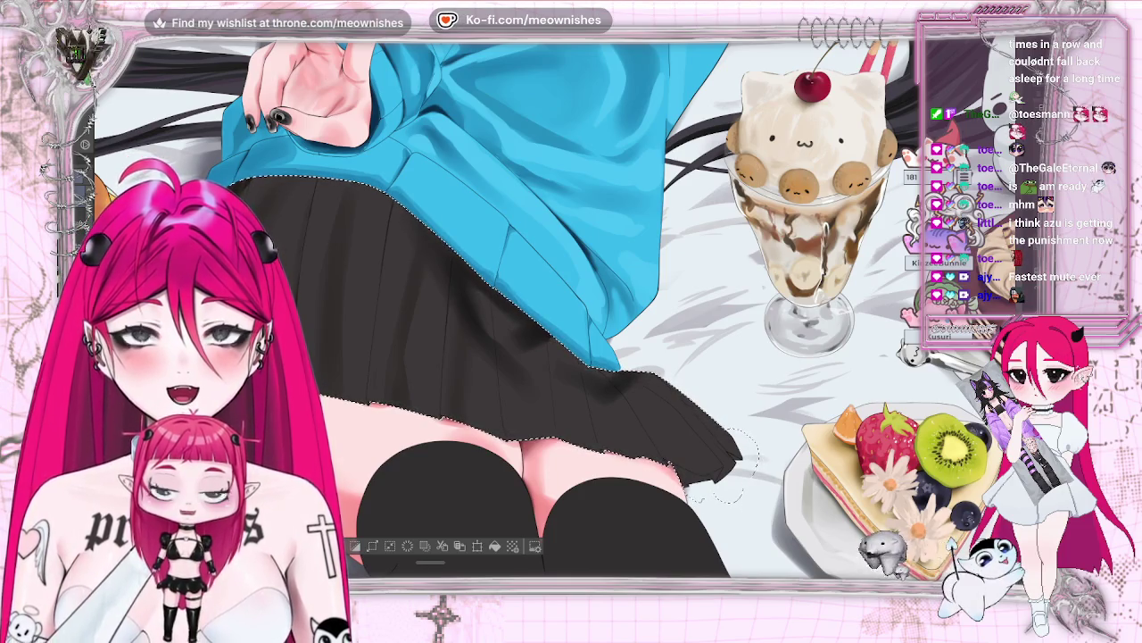
# - Brush a darker shadow across the skirt, check the whole piece, then zoom close on the sweater hem
pyautogui.moveTo(402, 232); pyautogui.dragTo(517, 393)
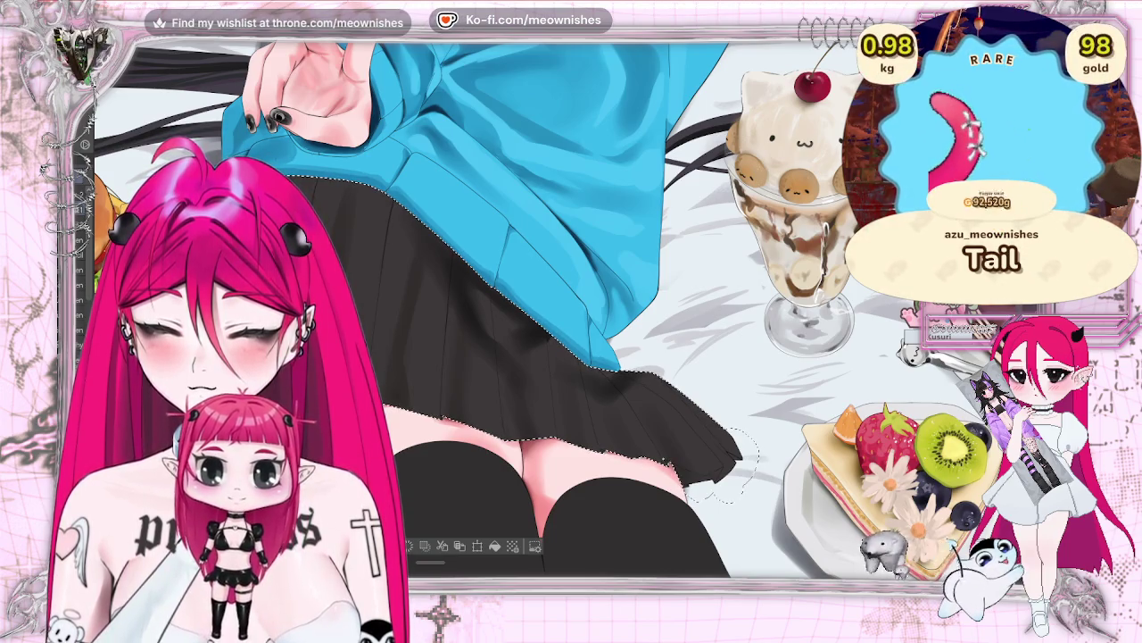
pyautogui.hotkey('ctrl', '0')
pyautogui.hotkey('ctrl', '0')
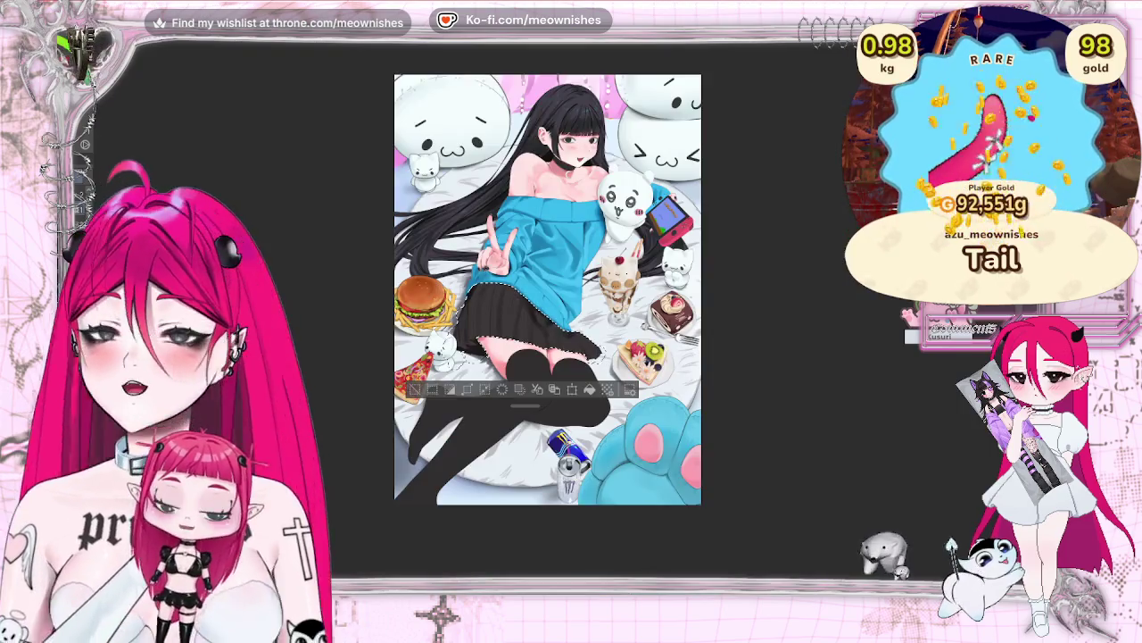
pyautogui.press('^')
pyautogui.press('-')
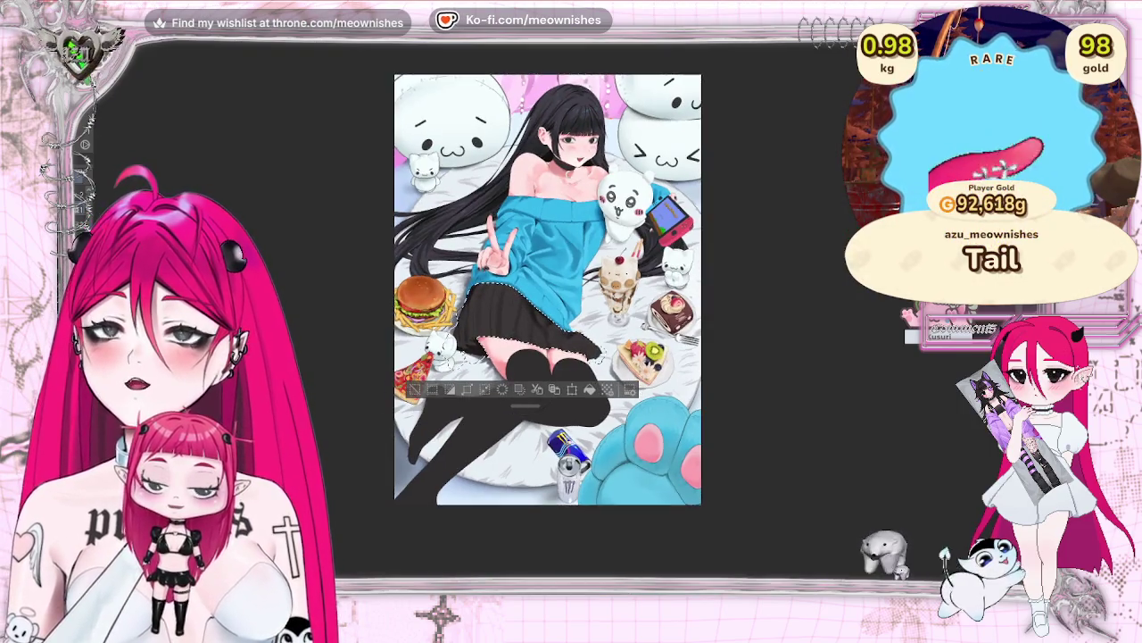
pyautogui.press('h')
pyautogui.press('h')
pyautogui.press('-')
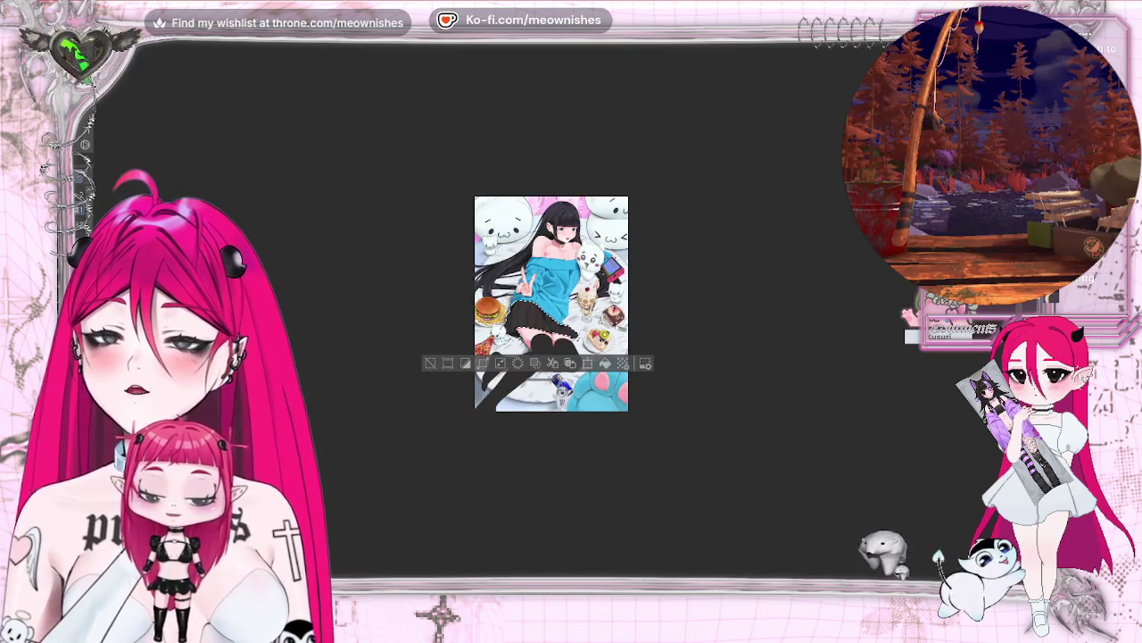
pyautogui.hotkey('ctrl', 'alt', '0')
pyautogui.press('-')
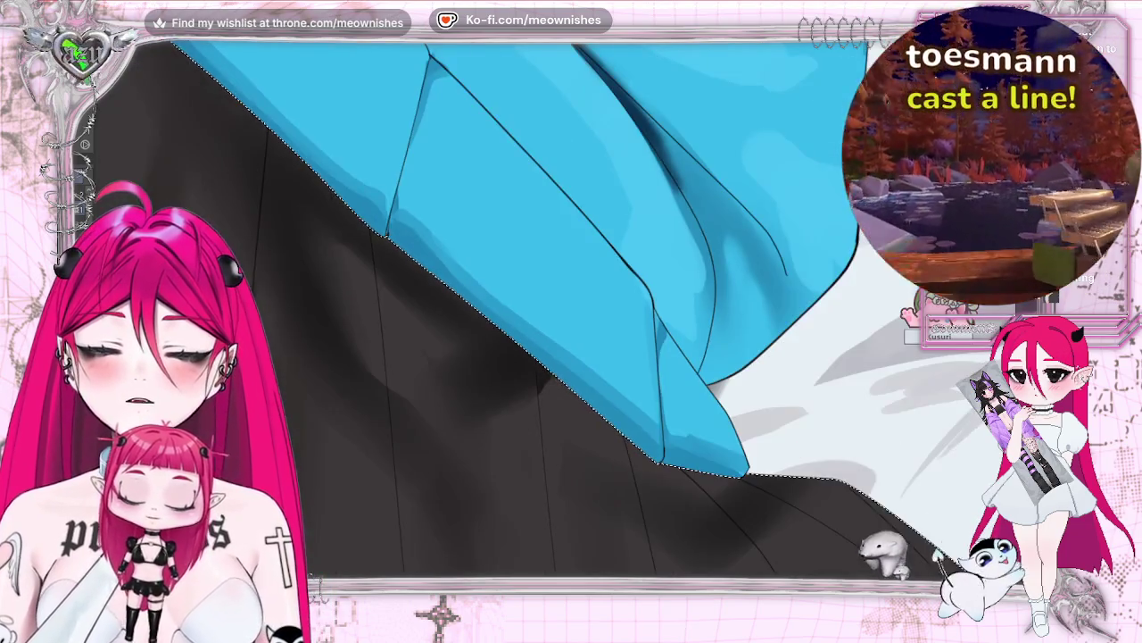
# - Fit the illustration to the window, then pan past the burger and plush and zoom onto the skirt hem and thighs
pyautogui.press('^')
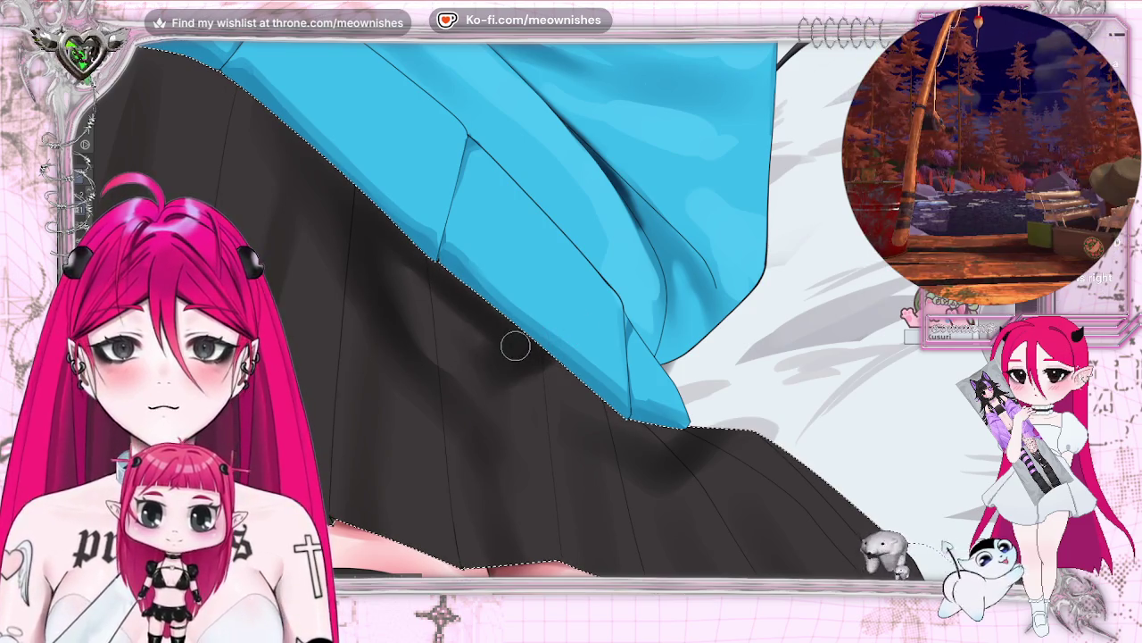
pyautogui.scroll(-3, 656, 281)
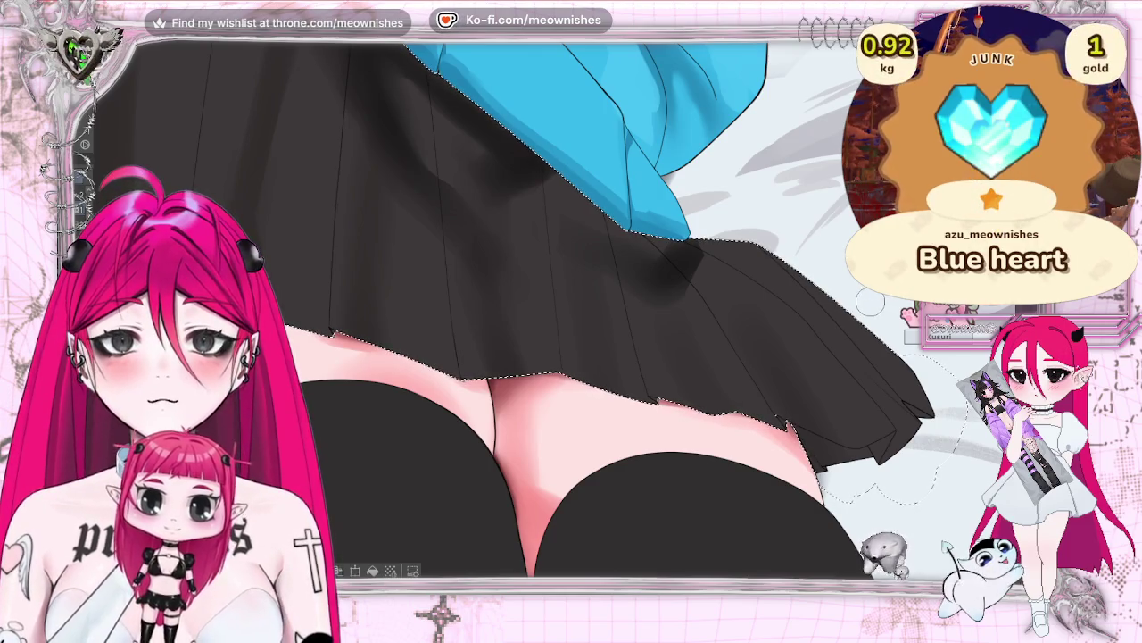
pyautogui.hotkey('ctrl', '0')
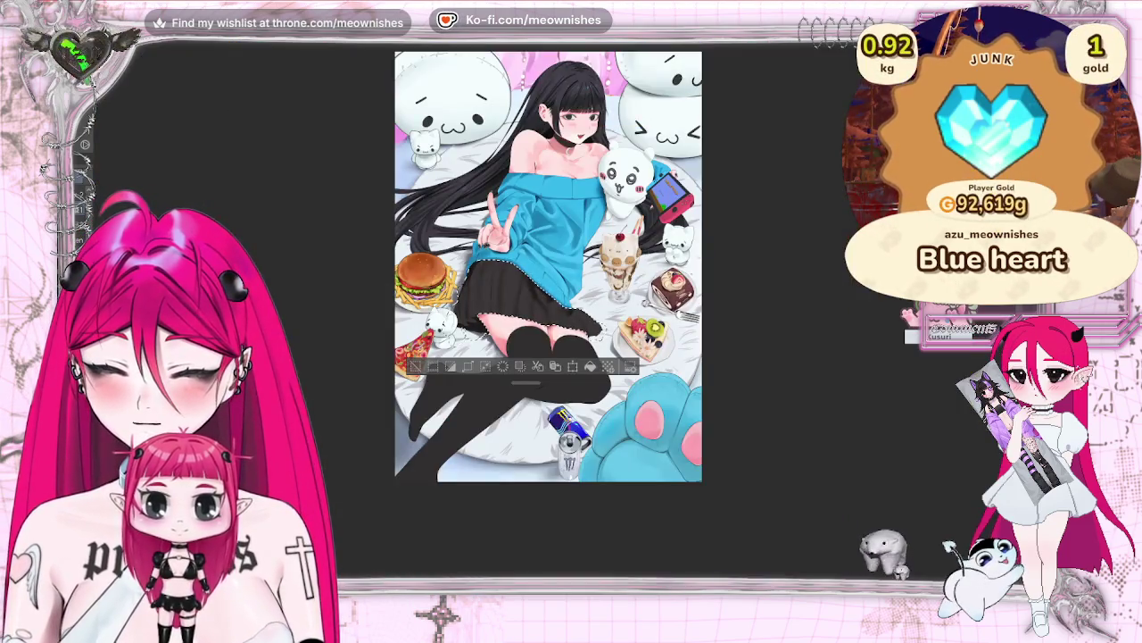
pyautogui.scroll(3, 541, 310)
pyautogui.scroll(2, 554, 318)
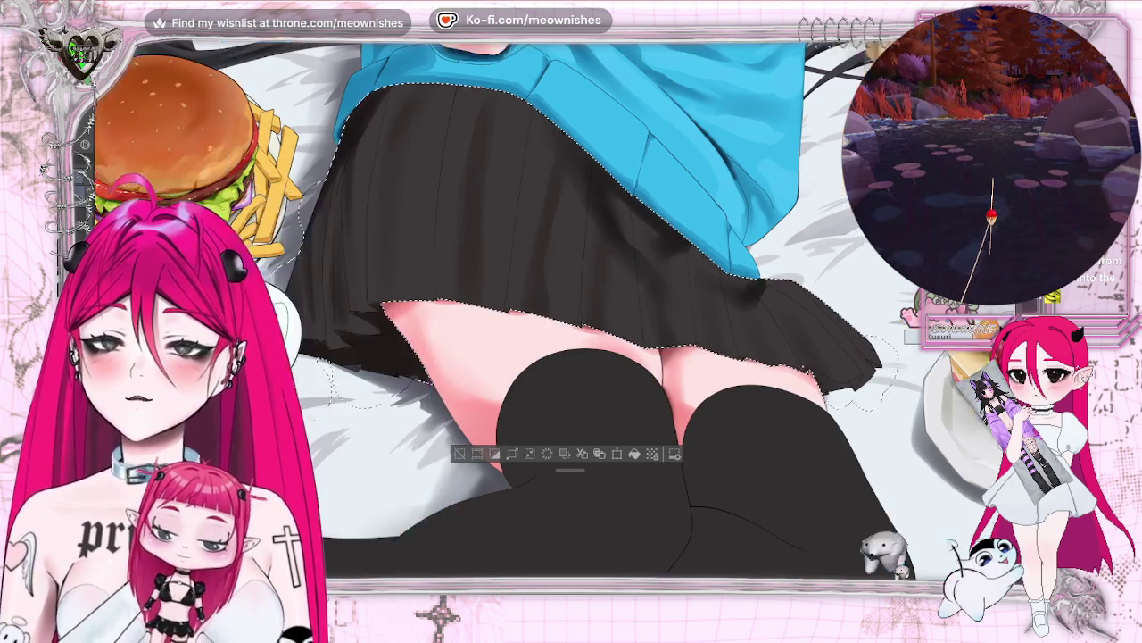
pyautogui.moveTo(340, 527); pyautogui.dragTo(585, 567)
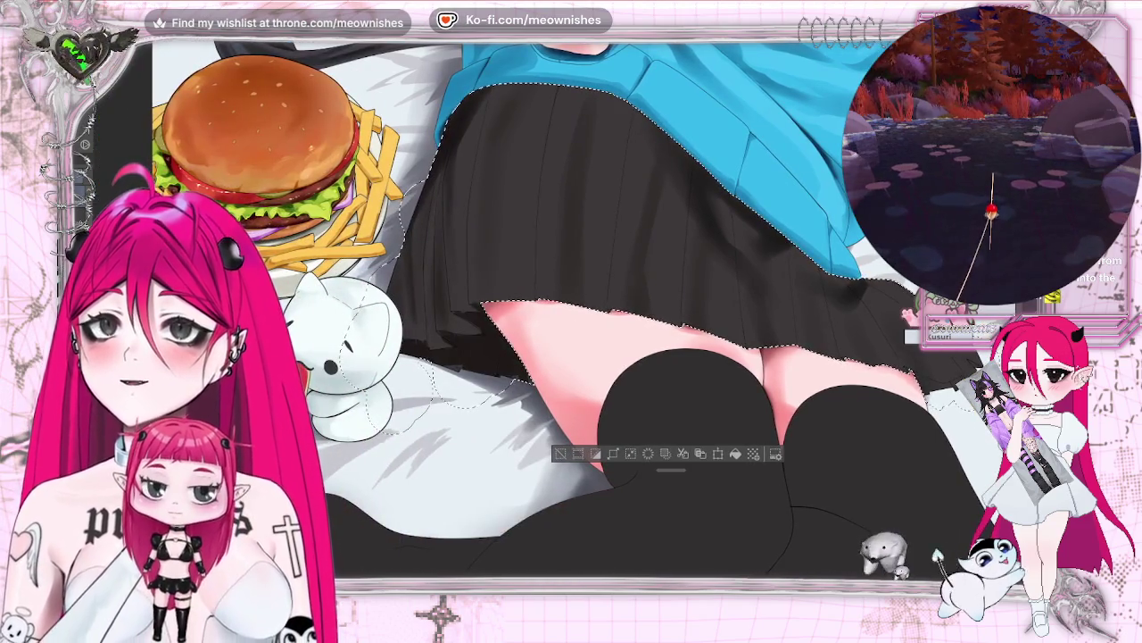
pyautogui.hotkey('ctrl', '+')
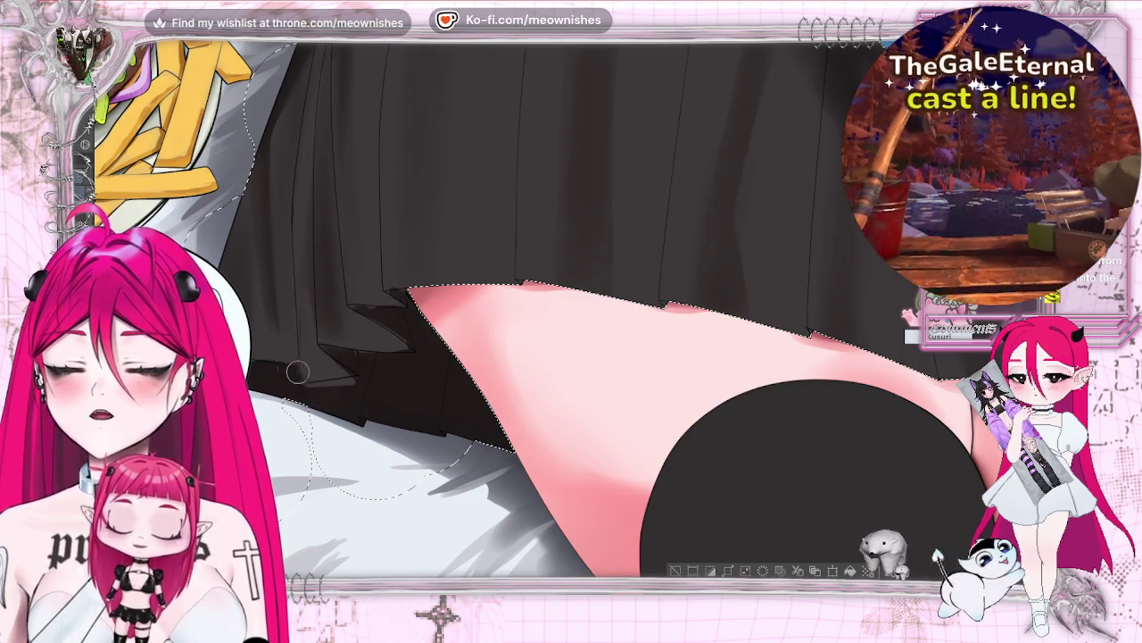
# - Airbrush a light highlight along the skirt's pleated hem edge, mirroring the canvas to check it
pyautogui.moveTo(335, 347)
pyautogui.mouseDown()
pyautogui.moveTo(416, 339)
pyautogui.moveTo(355, 310)
pyautogui.mouseUp()
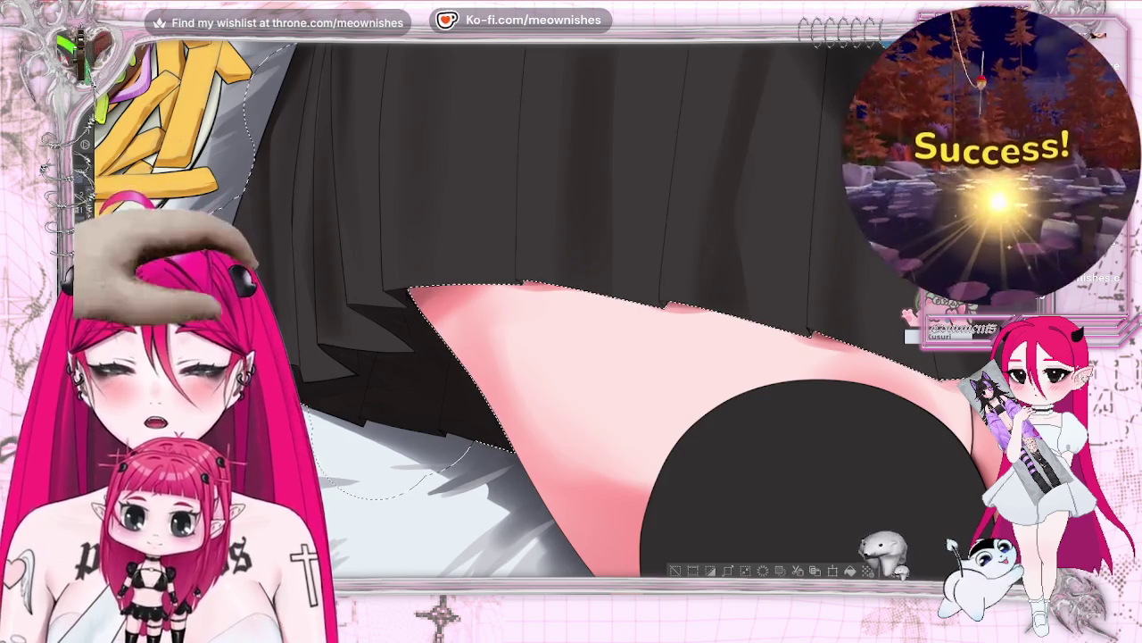
pyautogui.scroll(1, 564, 314)
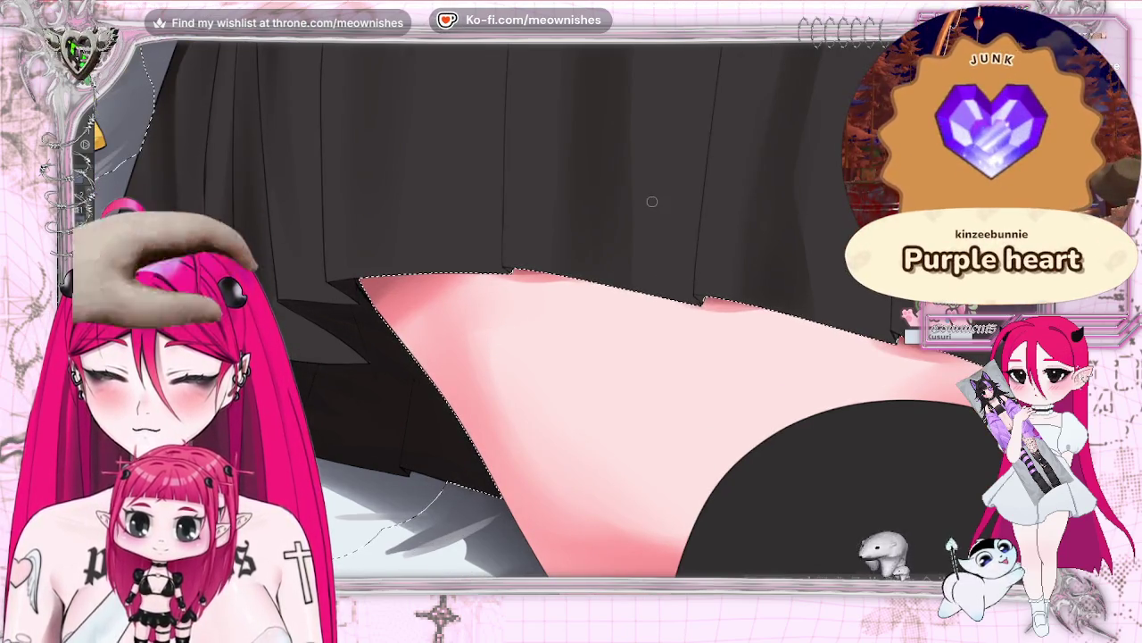
pyautogui.press('m')
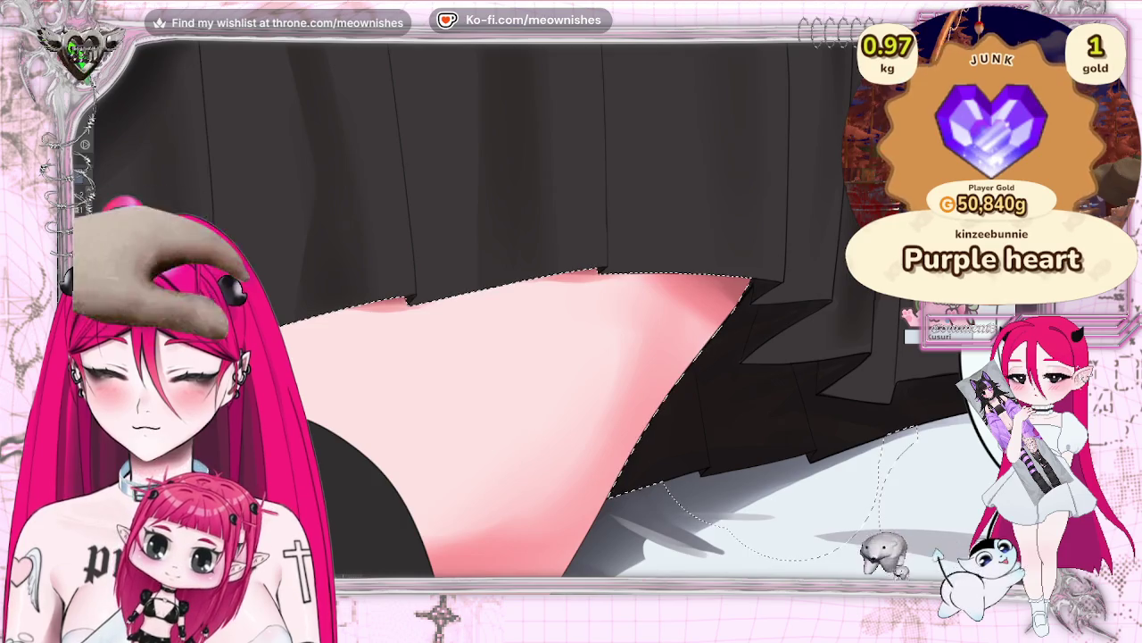
pyautogui.press('m')
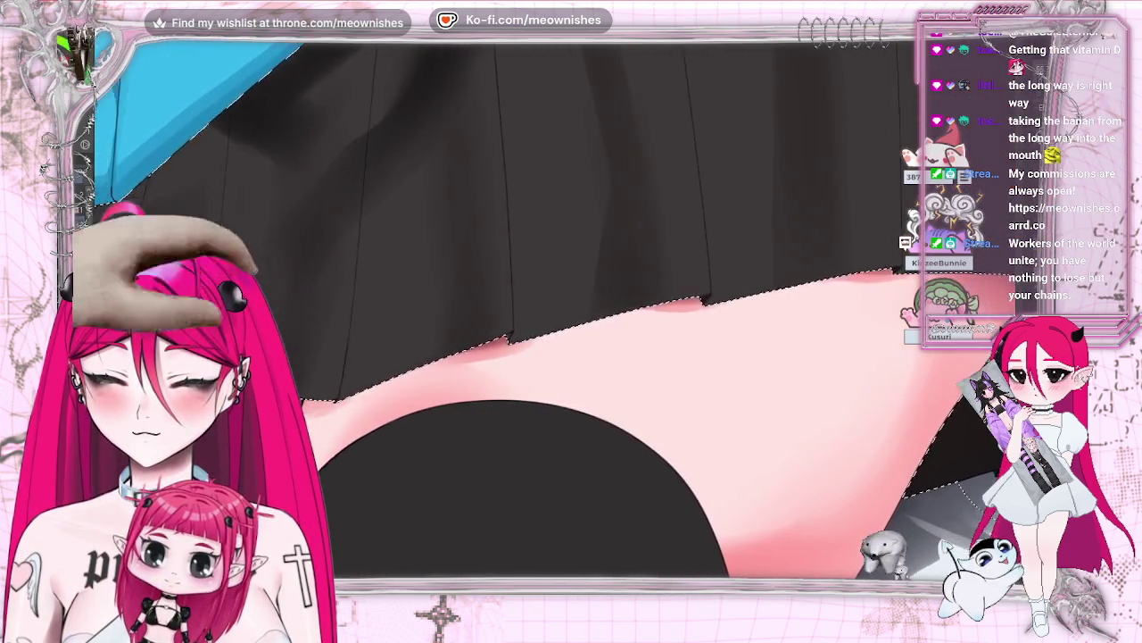
pyautogui.moveTo(536, 464); pyautogui.dragTo(614, 566)
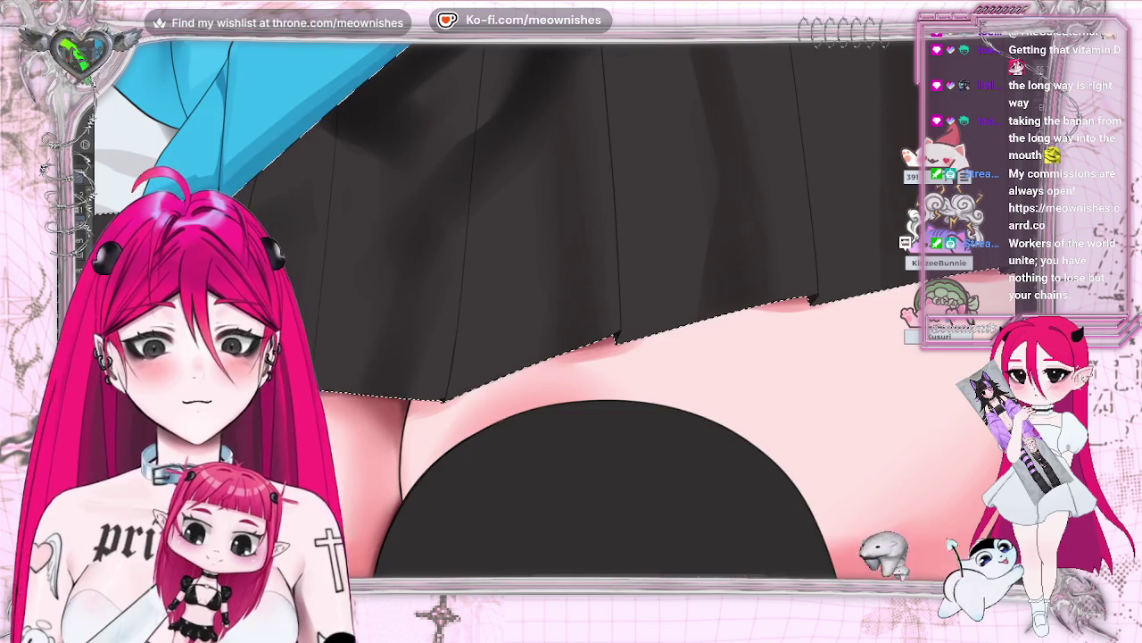
pyautogui.moveTo(479, 401); pyautogui.dragTo(563, 561)
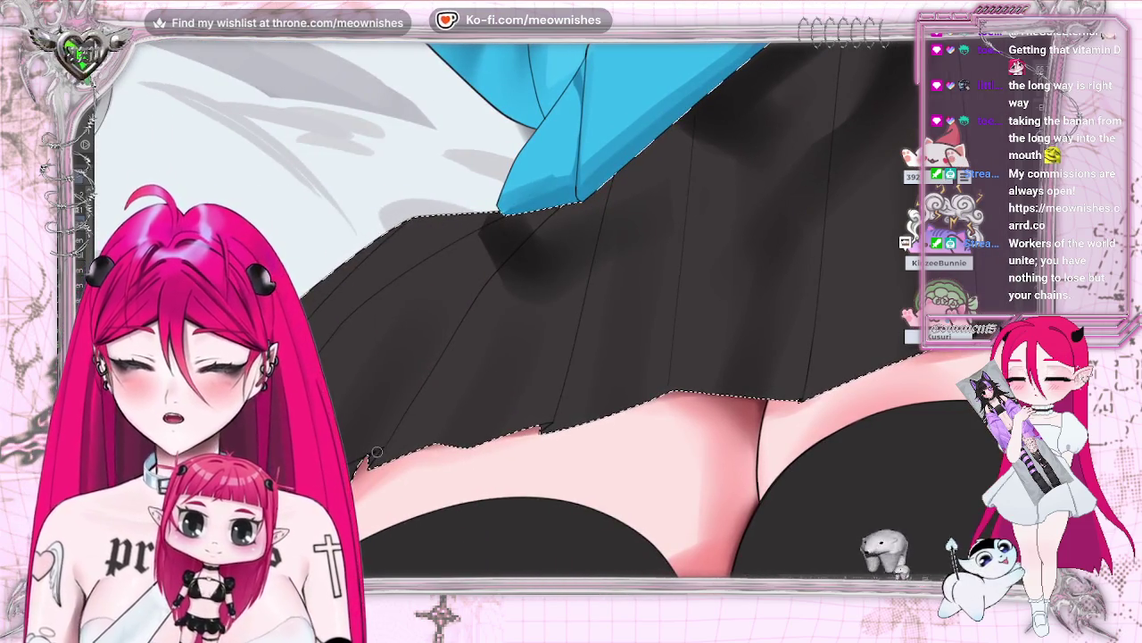